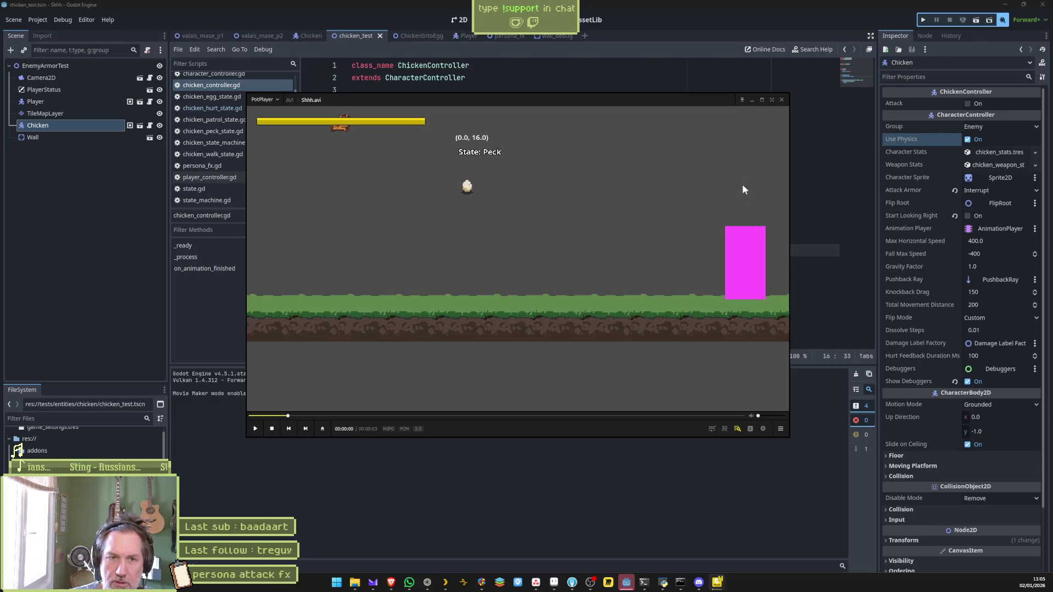
# Step: Close the replay window and jump to the enable_gravity definition in character_controller.gd
pyautogui.click(781, 100)
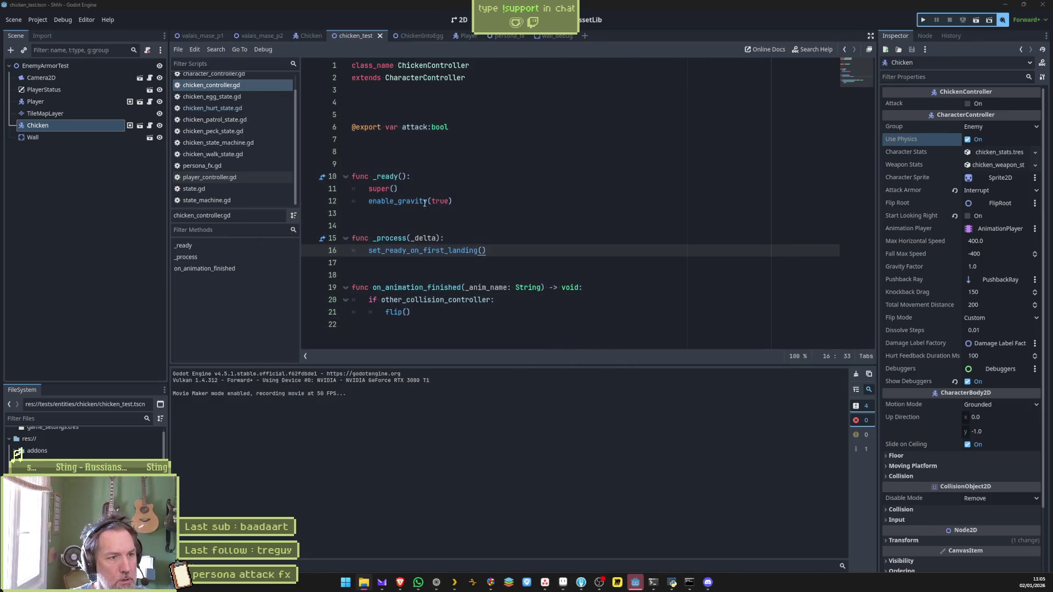
pyautogui.click(402, 203)
pyautogui.keyDown('ctrl'); pyautogui.click(402, 203); pyautogui.keyUp('ctrl')
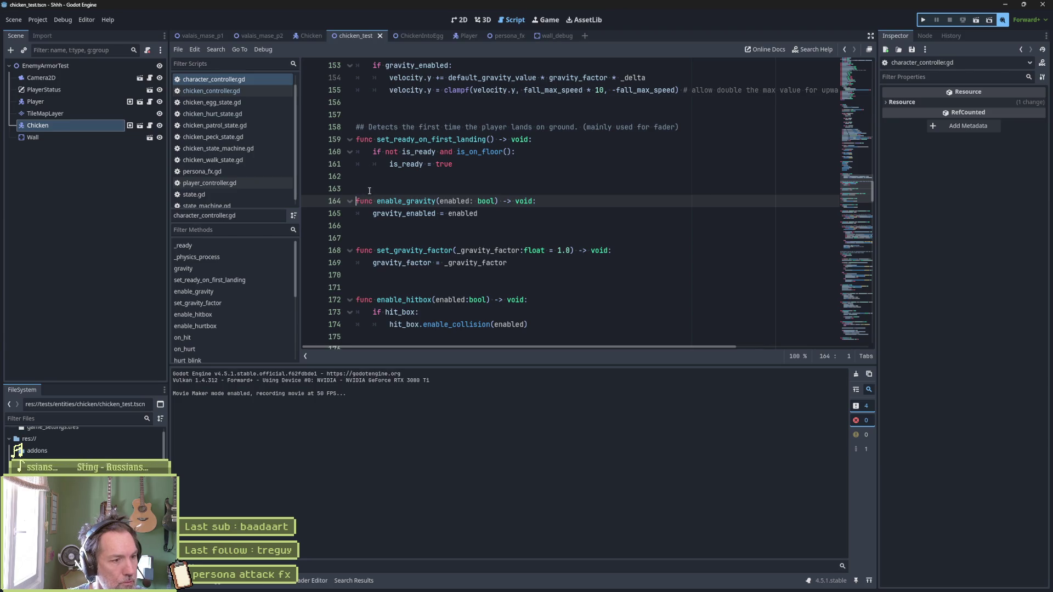
pyautogui.click(238, 82)
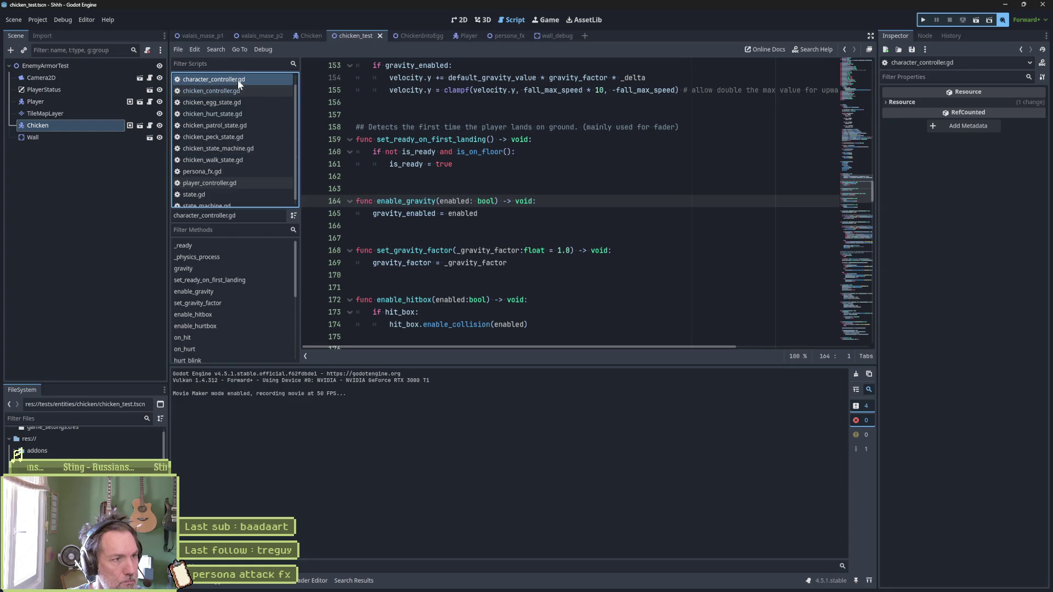
# Step: Select the line 60 velocity_y setter that clamps velocity.y to ±state_max_speed
pyautogui.click(854, 83)
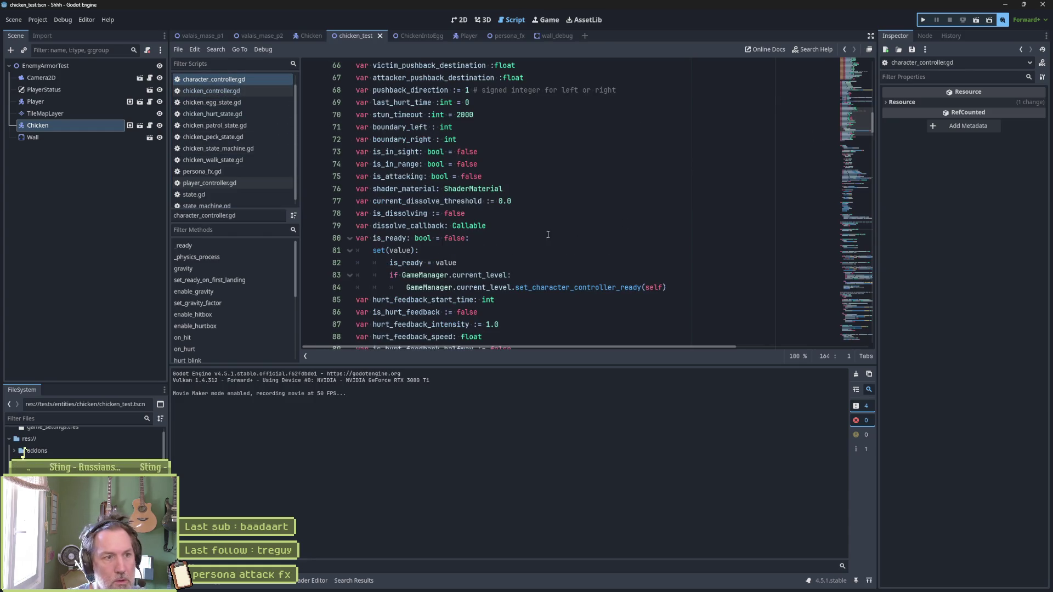
pyautogui.scroll(6, 548, 234)
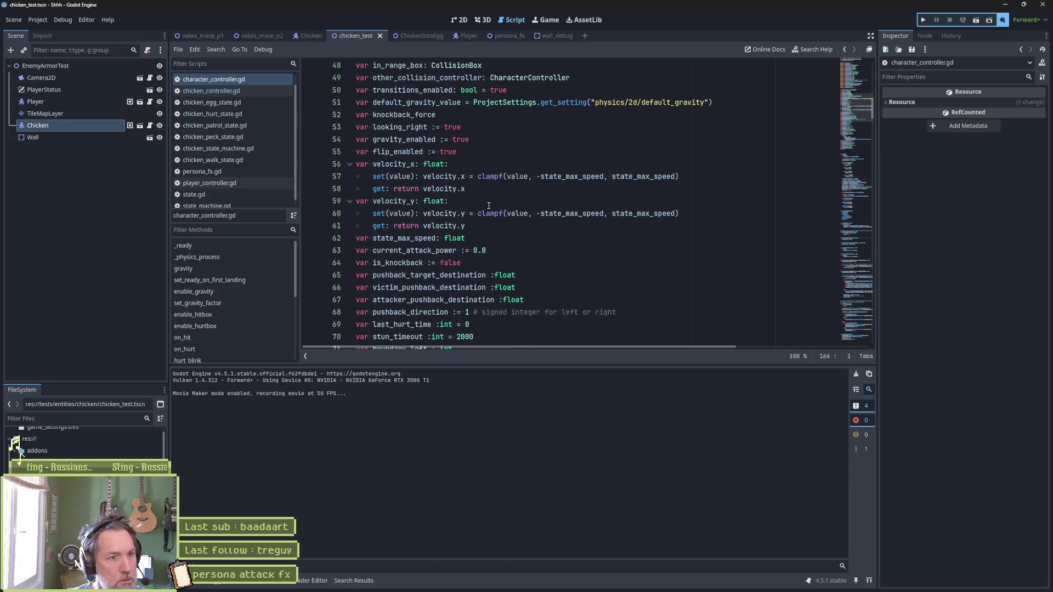
pyautogui.moveTo(420, 213); pyautogui.dragTo(683, 214)
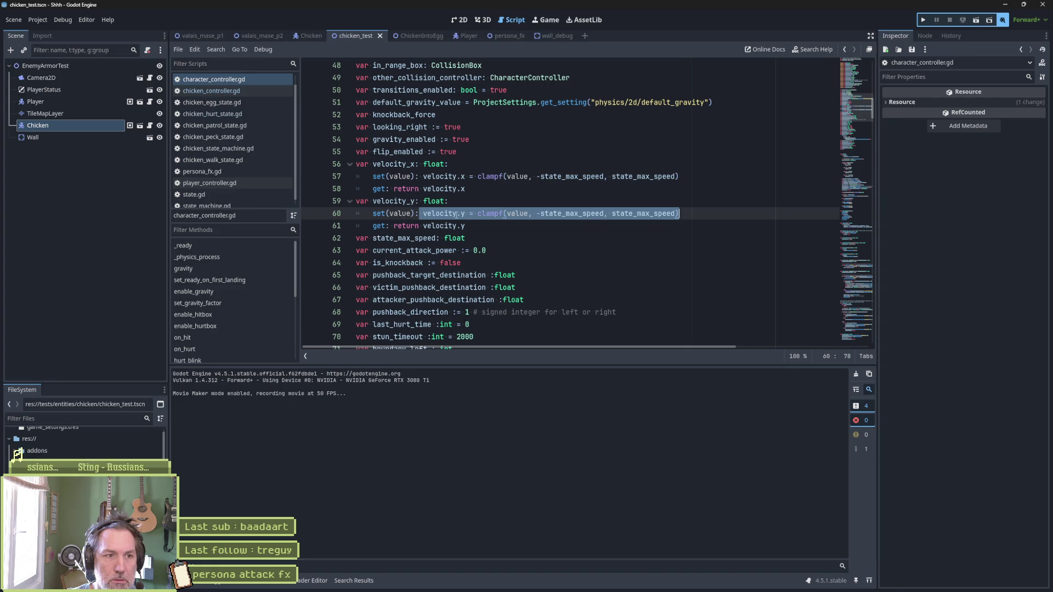
pyautogui.moveTo(425, 214)
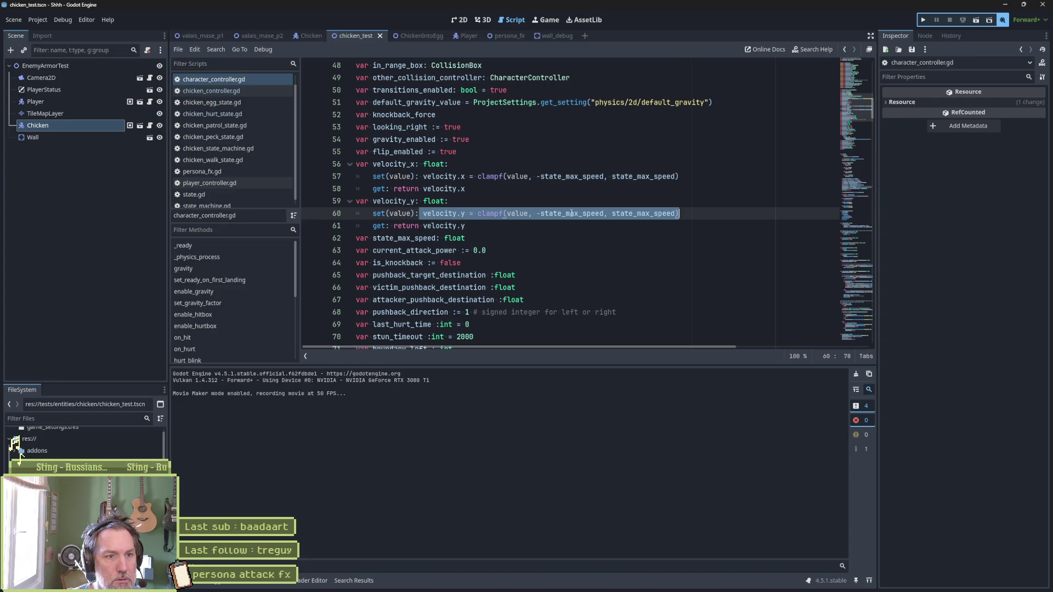
pyautogui.moveTo(575, 217)
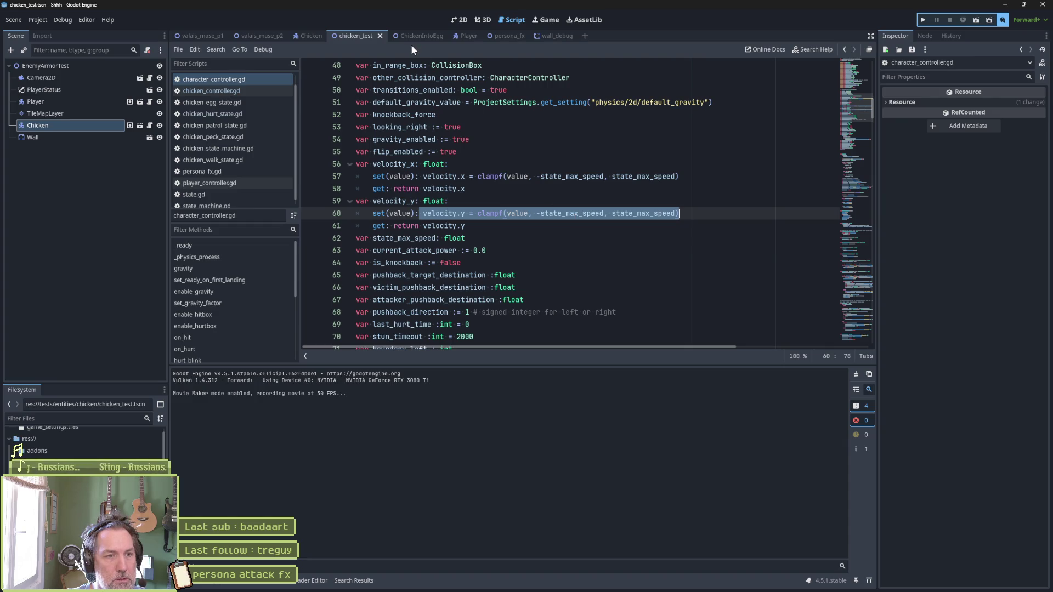
pyautogui.moveTo(382, 585)
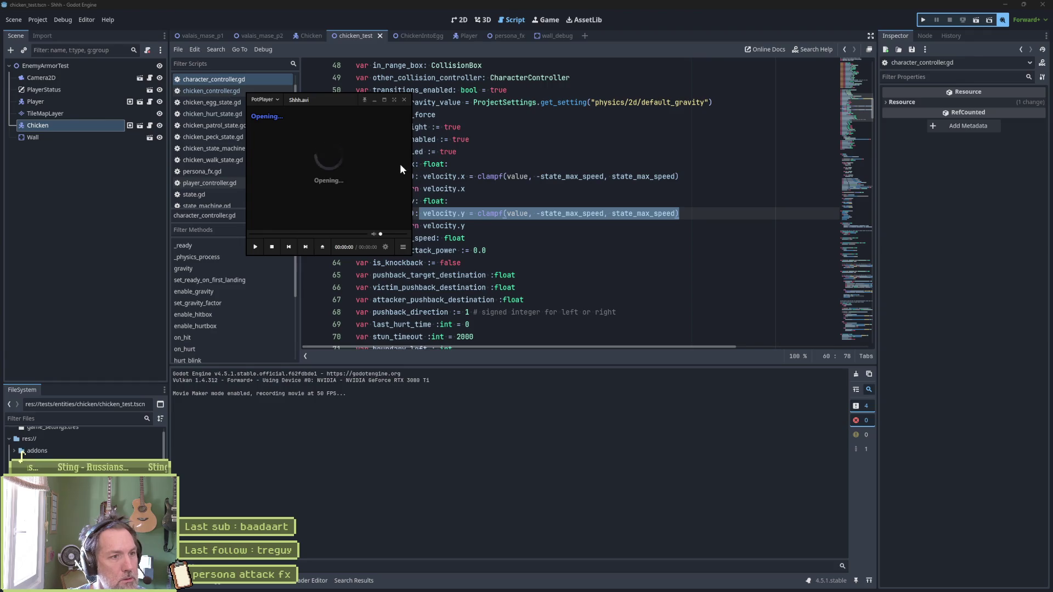
pyautogui.press('space')
pyautogui.press('f')
pyautogui.press('f')
pyautogui.press('f')
pyautogui.press('f')
pyautogui.press('f')
pyautogui.moveTo(316, 420)
pyautogui.mouseDown()
pyautogui.moveTo(241, 420)
pyautogui.moveTo(286, 427)
pyautogui.mouseUp()
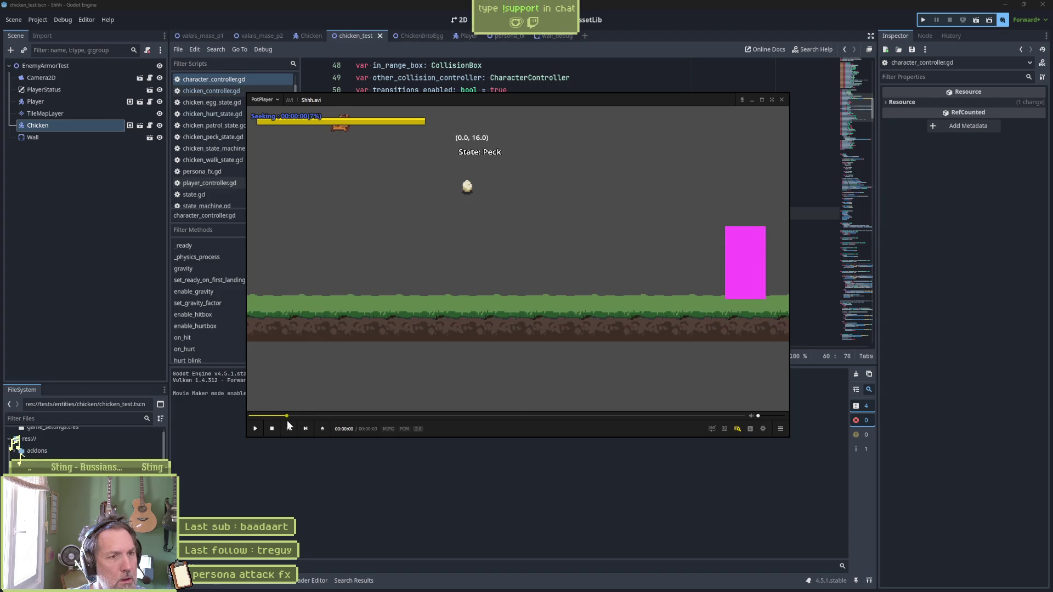
pyautogui.moveTo(286, 424); pyautogui.dragTo(281, 423)
pyautogui.press('d')
pyautogui.press('d')
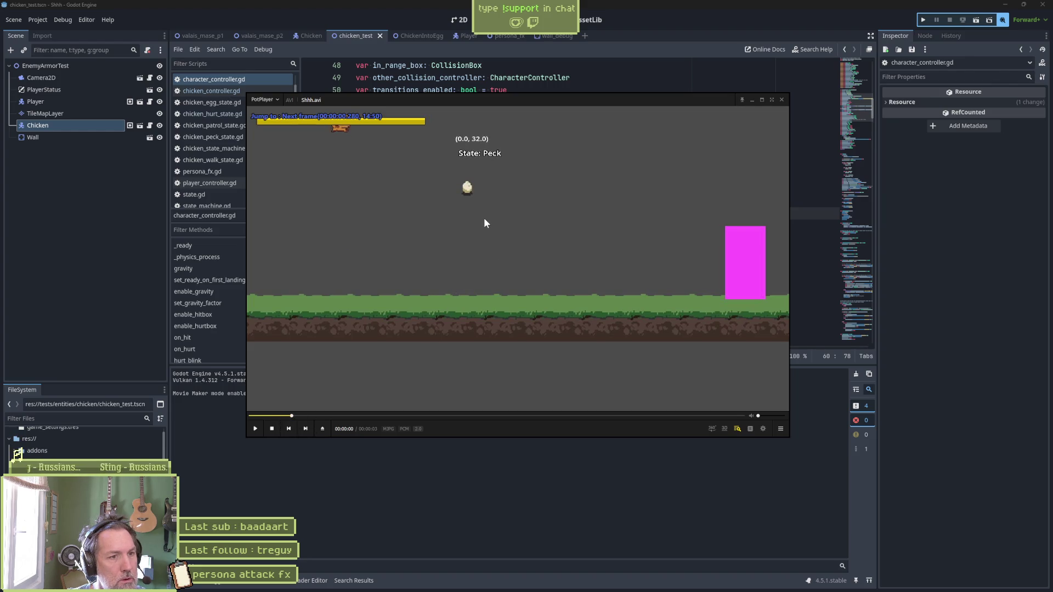
pyautogui.press('d')
pyautogui.press('d')
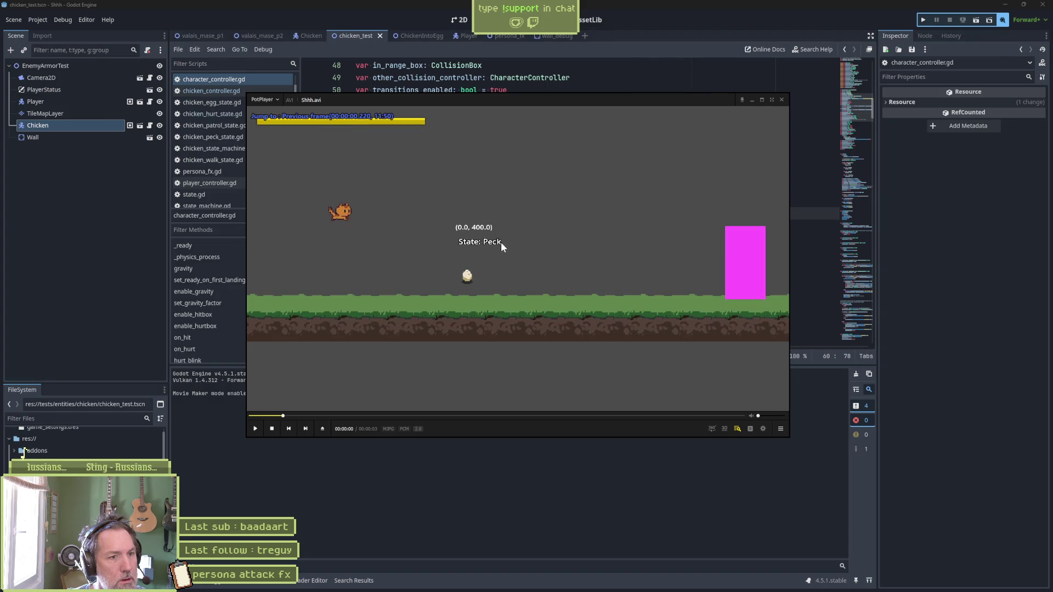
pyautogui.press('d')
pyautogui.press('f')
pyautogui.press('f')
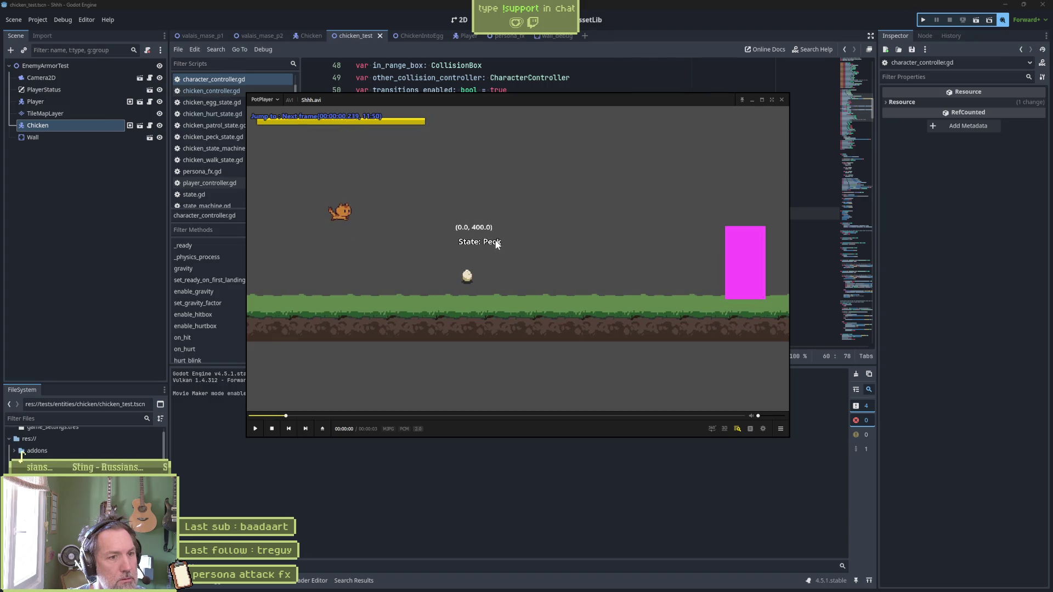
pyautogui.press('f')
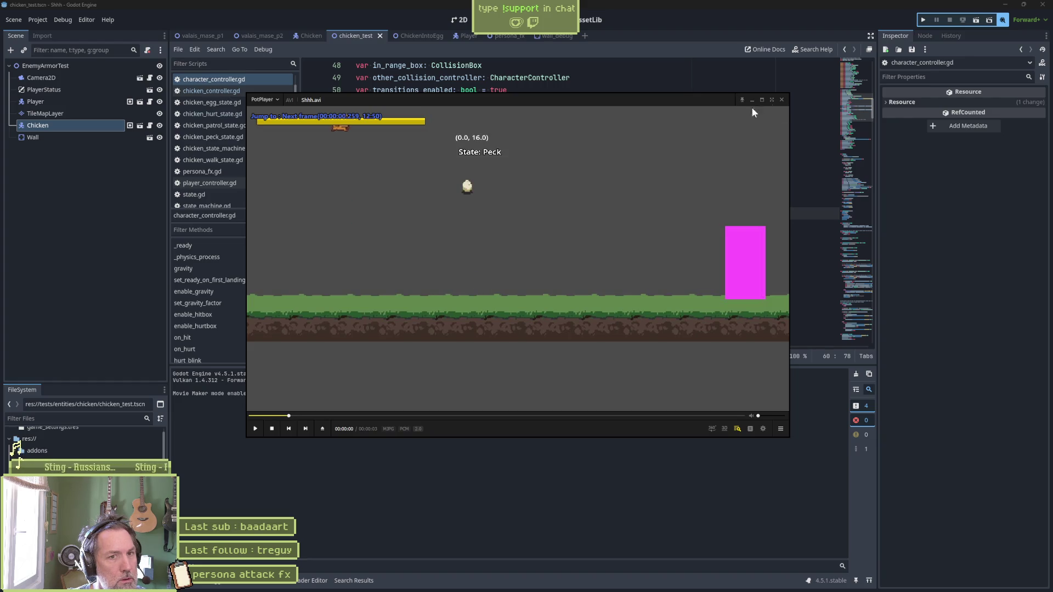
pyautogui.click(782, 99)
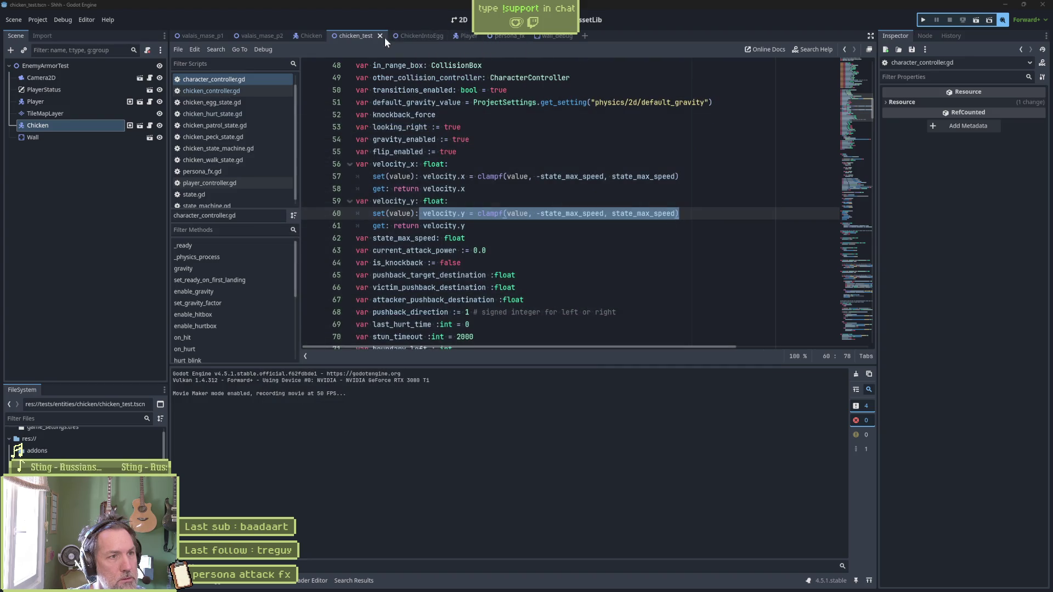
pyautogui.click(459, 20)
# Step: Move the Chicken about 180 px higher, then run and stop the test scene
pyautogui.scroll(-2, 528, 180)
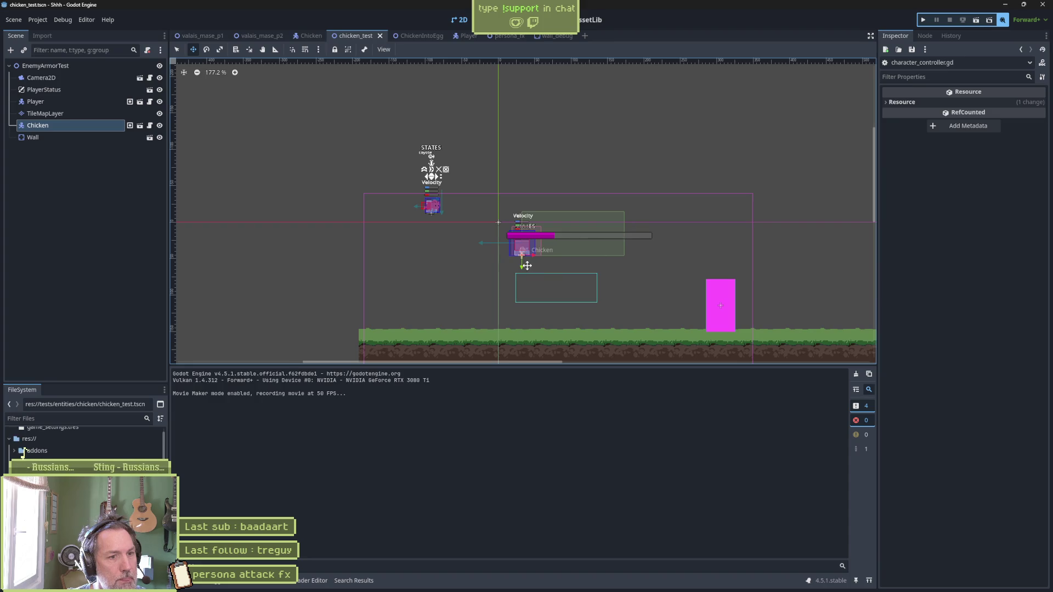
pyautogui.moveTo(522, 267); pyautogui.dragTo(519, 169)
pyautogui.hotkey('ctrl', 's')
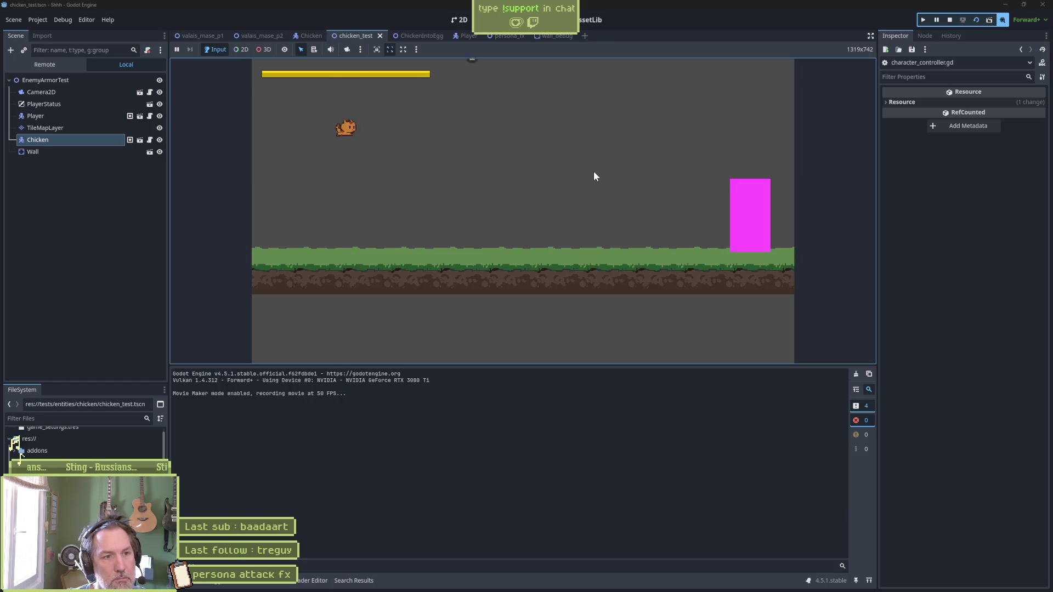
pyautogui.press('F8')
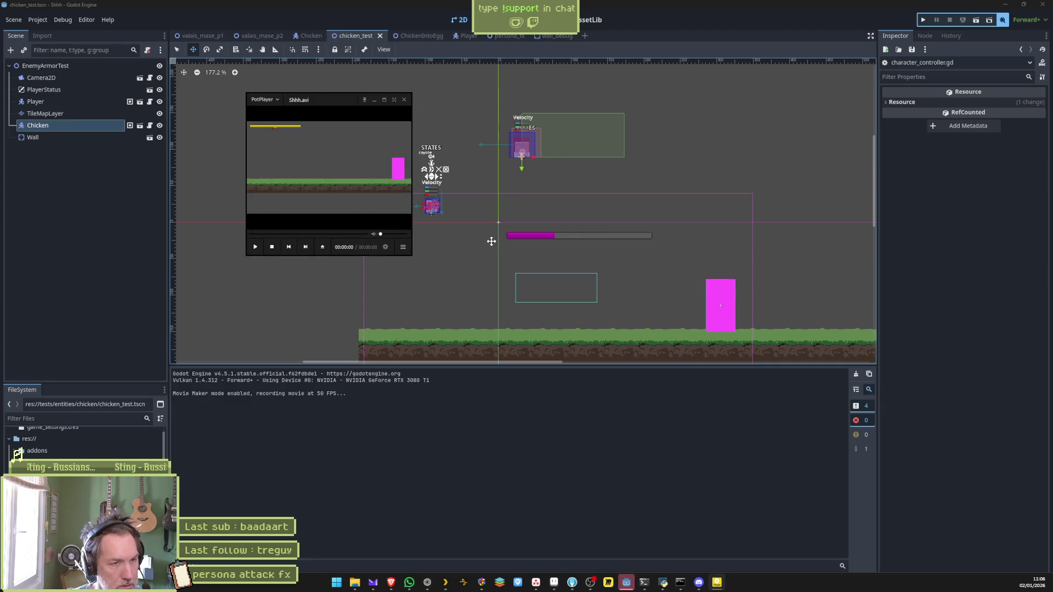
# Step: Scrub through the recorded replay of the fall, then close it
pyautogui.click(438, 416)
pyautogui.moveTo(439, 420)
pyautogui.mouseDown()
pyautogui.moveTo(505, 439)
pyautogui.moveTo(645, 438)
pyautogui.moveTo(236, 409)
pyautogui.moveTo(313, 418)
pyautogui.moveTo(245, 419)
pyautogui.moveTo(322, 420)
pyautogui.mouseUp()
pyautogui.click(781, 100)
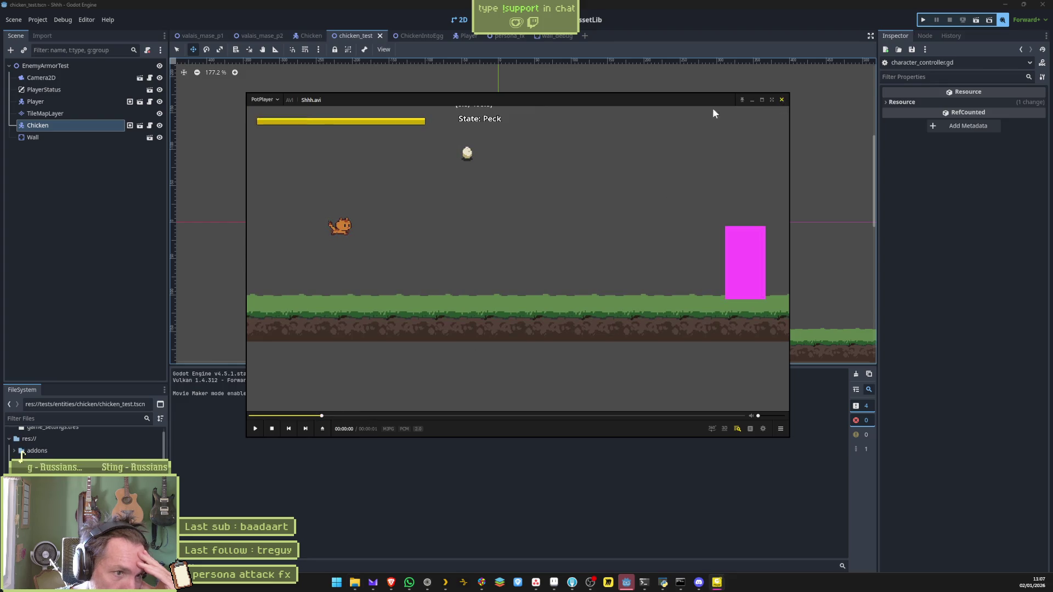
pyautogui.click(84, 103)
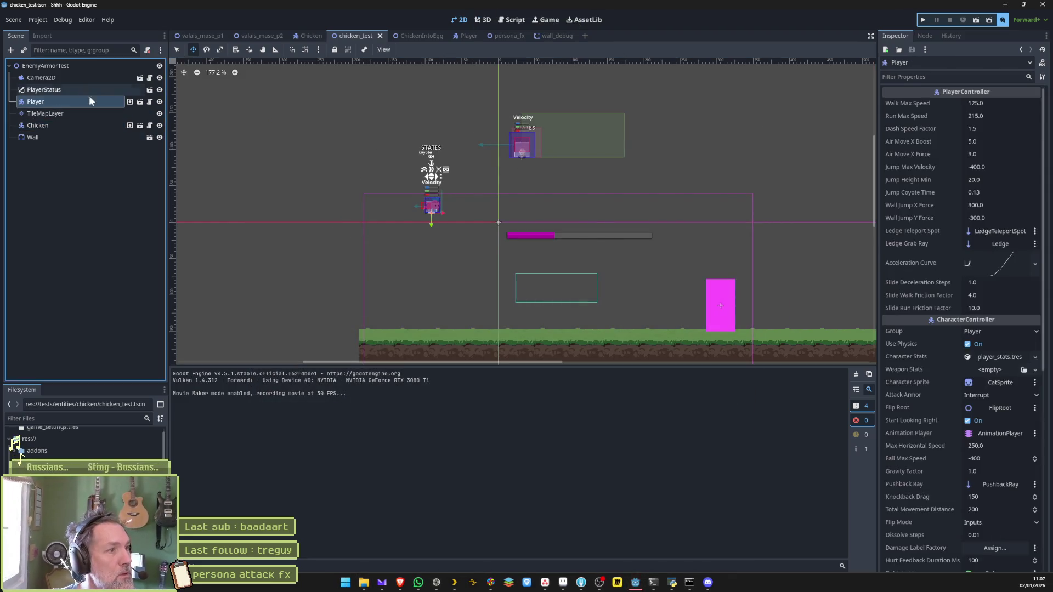
# Step: Enable Player's Show Debuggers, move Camera2D to y 180, and run then stop the scene
pyautogui.scroll(-5, 980, 433)
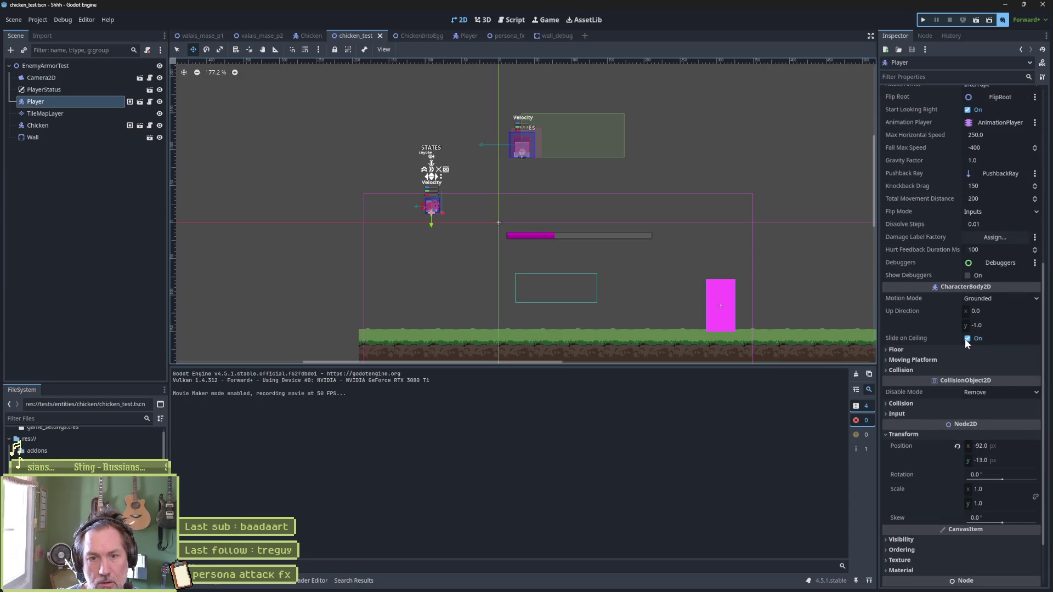
pyautogui.click(967, 275)
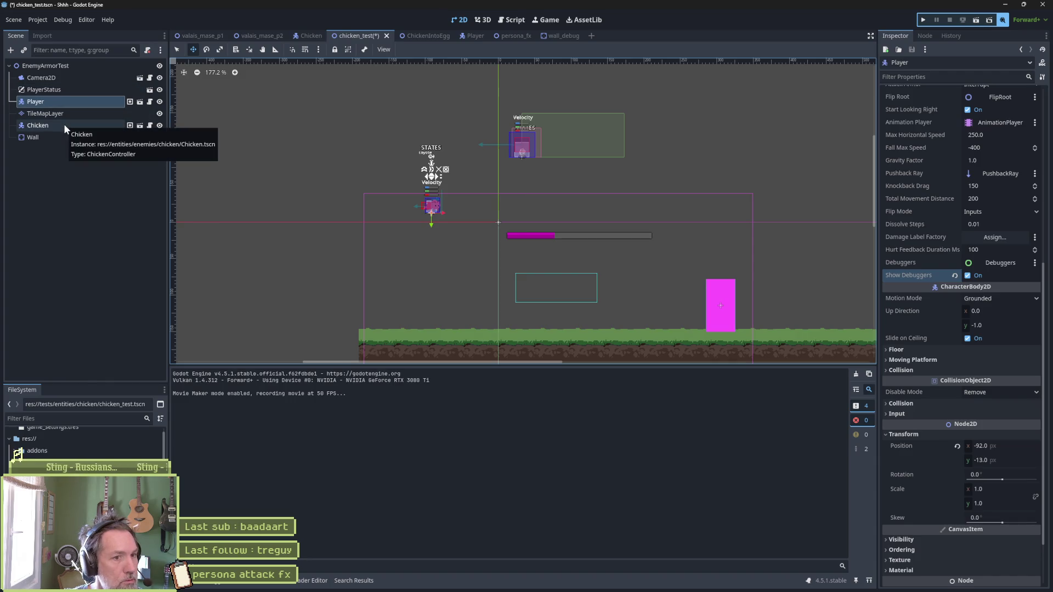
pyautogui.click(60, 80)
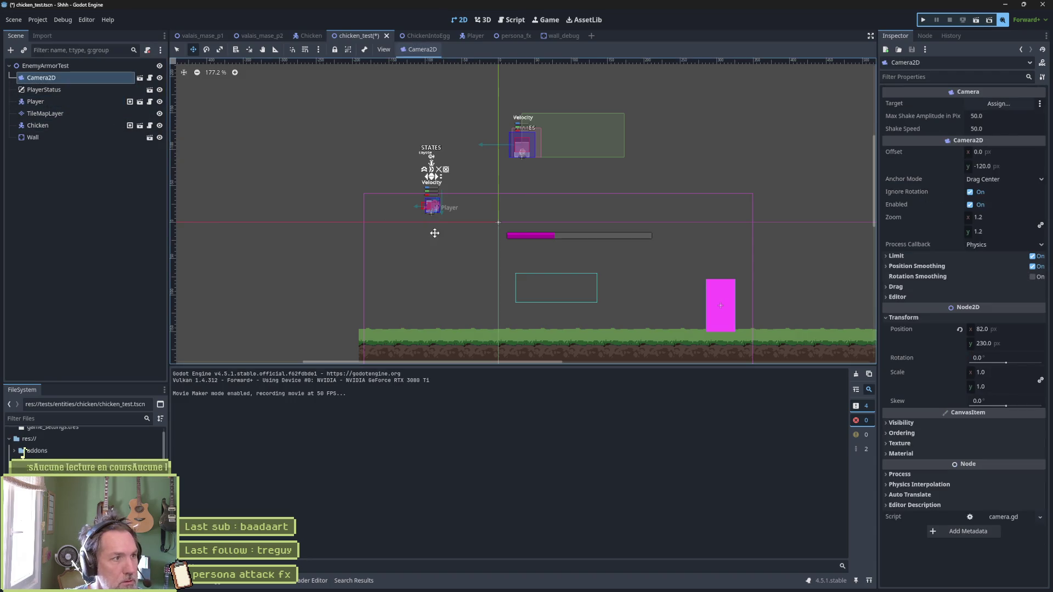
pyautogui.scroll(-1, 477, 244)
pyautogui.moveTo(526, 330); pyautogui.dragTo(525, 306)
pyautogui.press('F6')
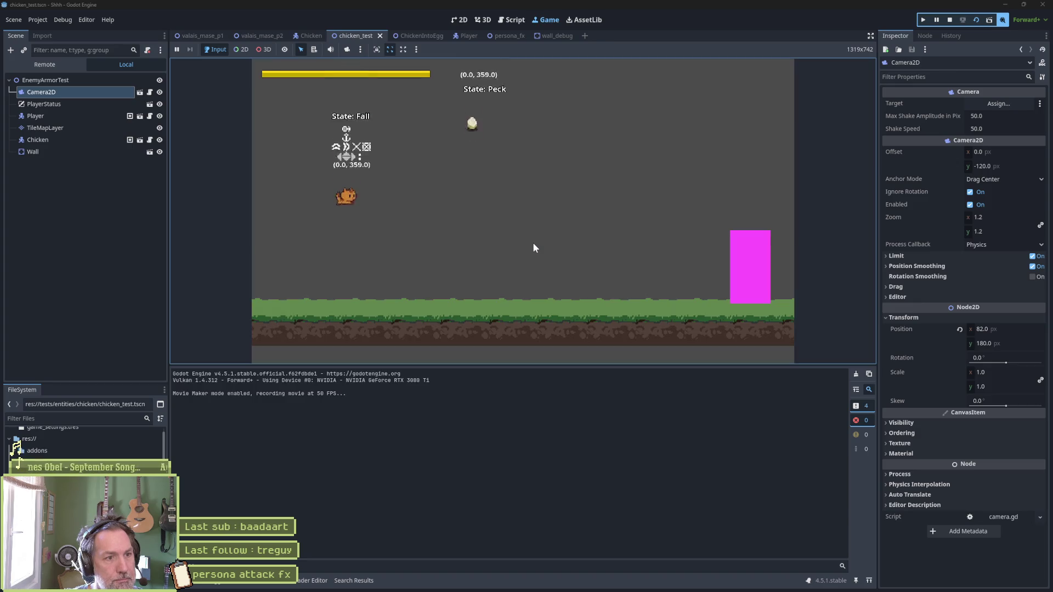
pyautogui.press('F8')
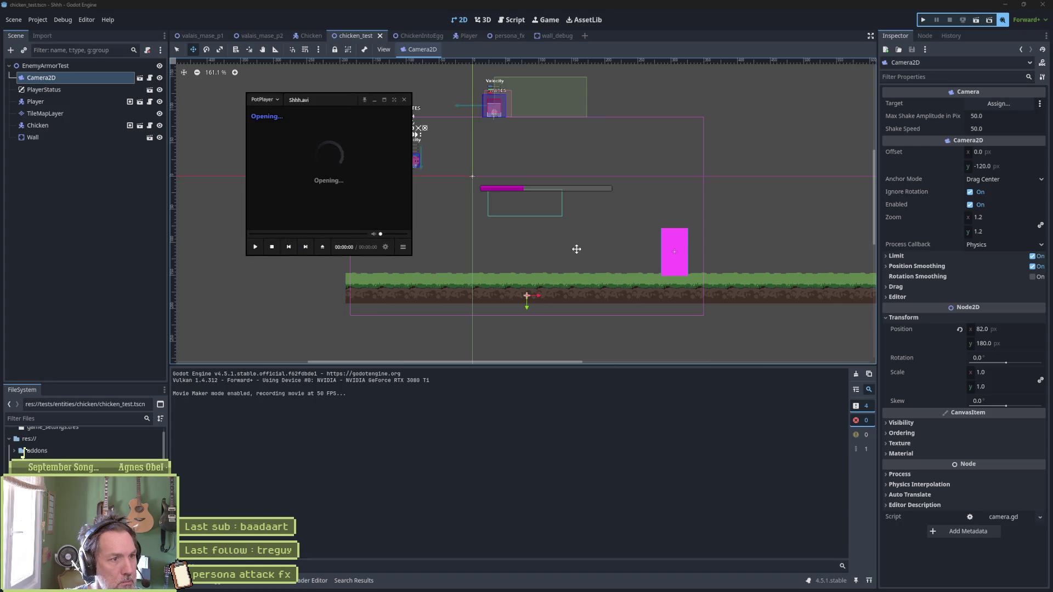
# Step: Seek the replay to about 9%, step through frames back and forward, then close PotPlayer
pyautogui.moveTo(373, 415)
pyautogui.mouseDown()
pyautogui.moveTo(306, 417)
pyautogui.moveTo(376, 428)
pyautogui.moveTo(345, 428)
pyautogui.moveTo(357, 428)
pyautogui.mouseUp()
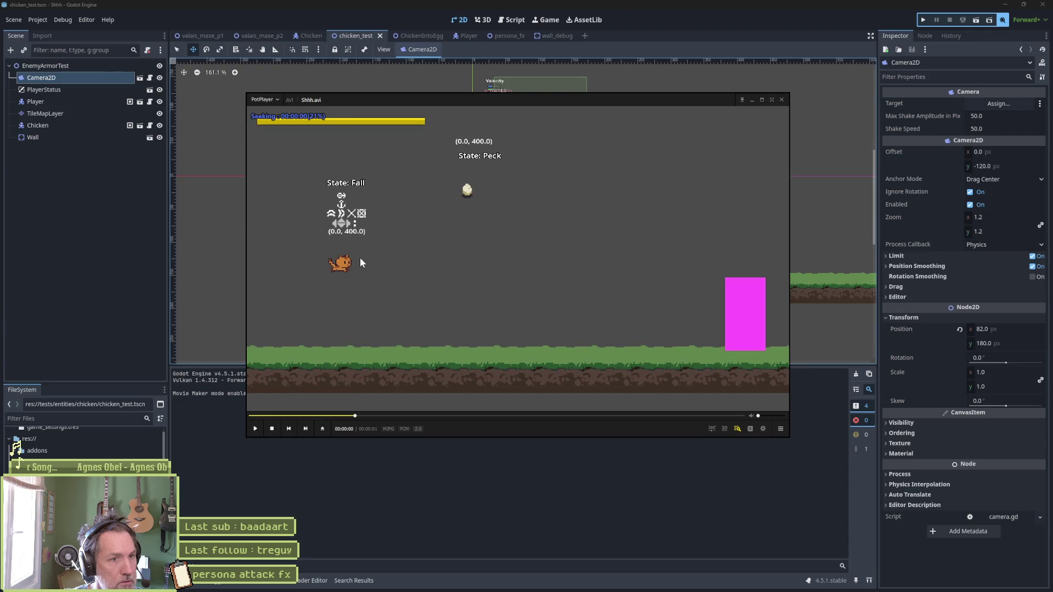
pyautogui.press('d')
pyautogui.press('d')
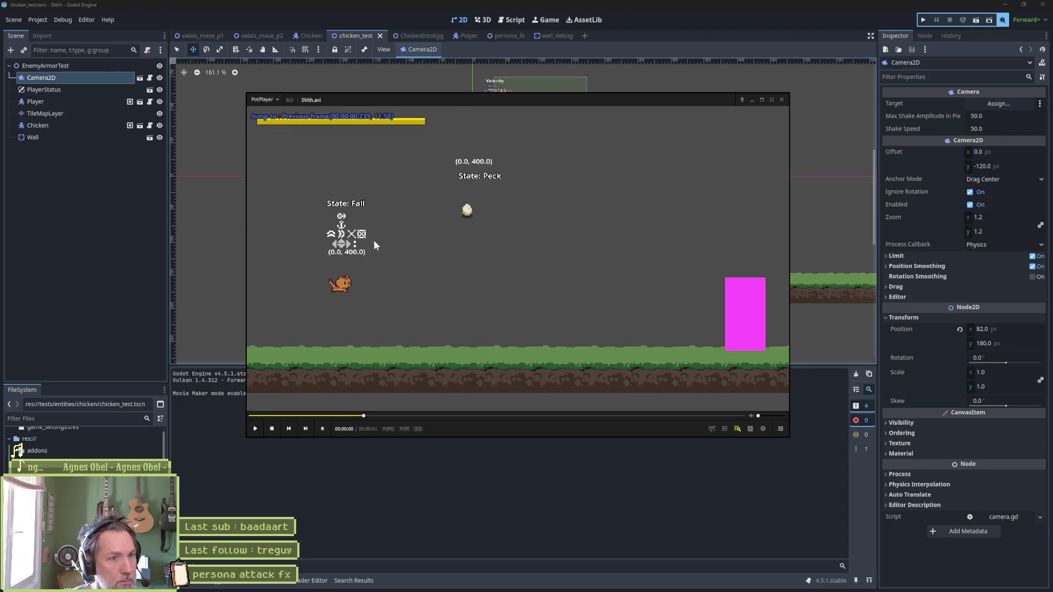
pyautogui.press('d')
pyautogui.press('d')
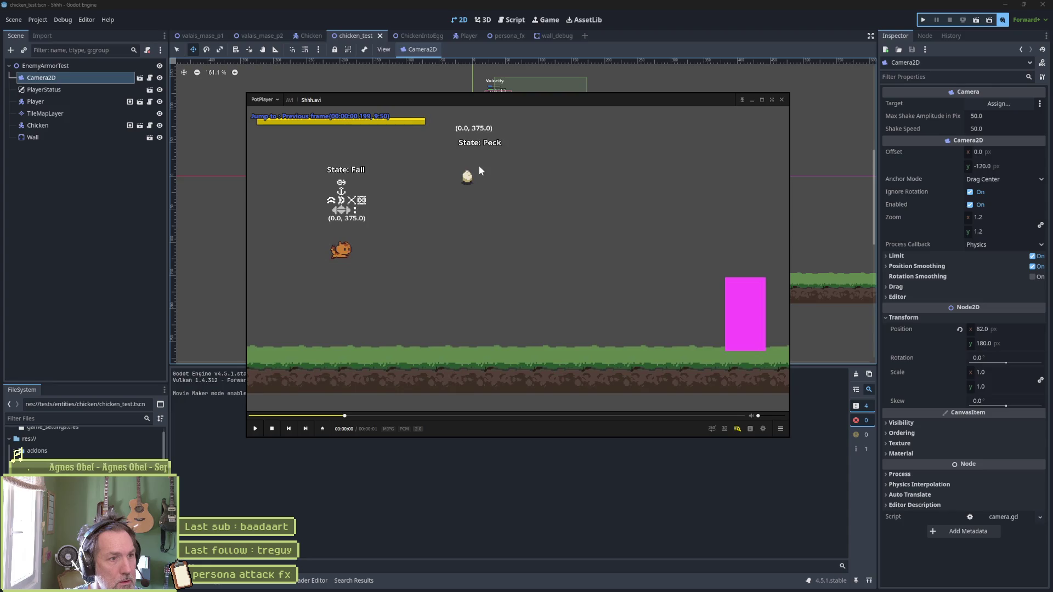
pyautogui.press('f')
pyautogui.press('f')
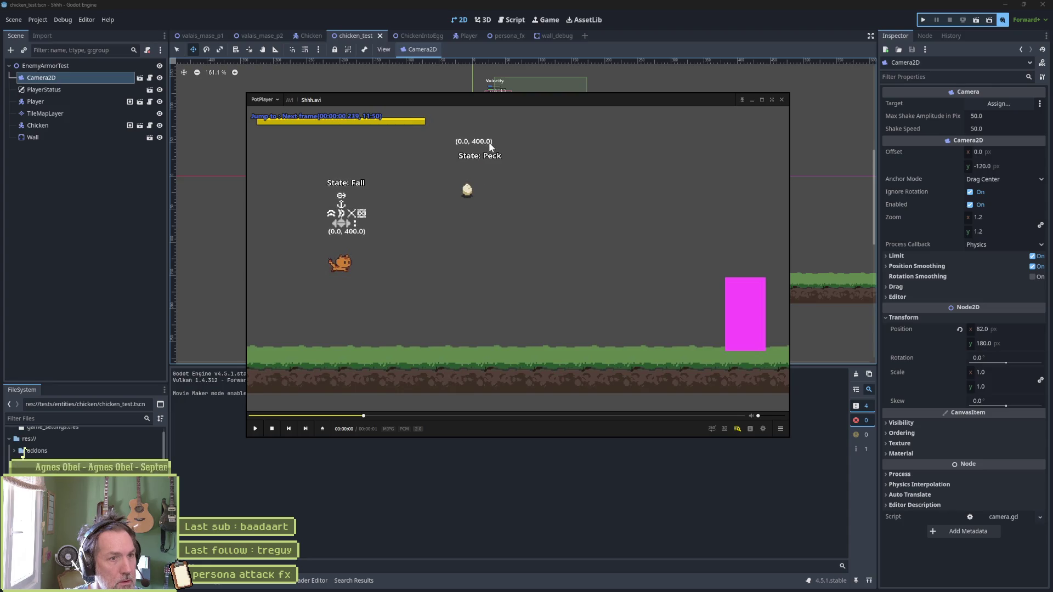
pyautogui.press('f')
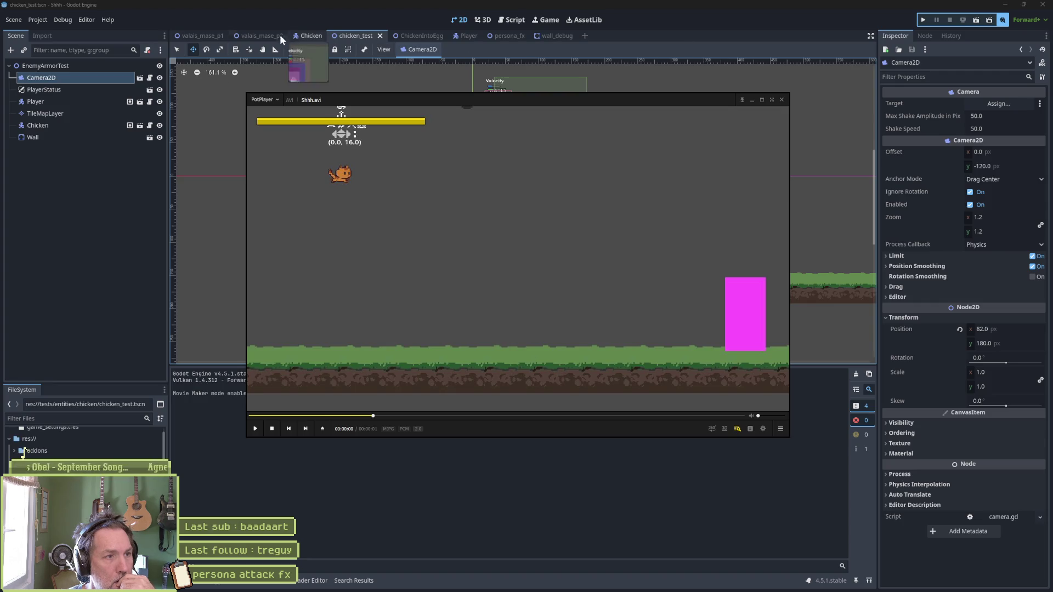
pyautogui.click(783, 100)
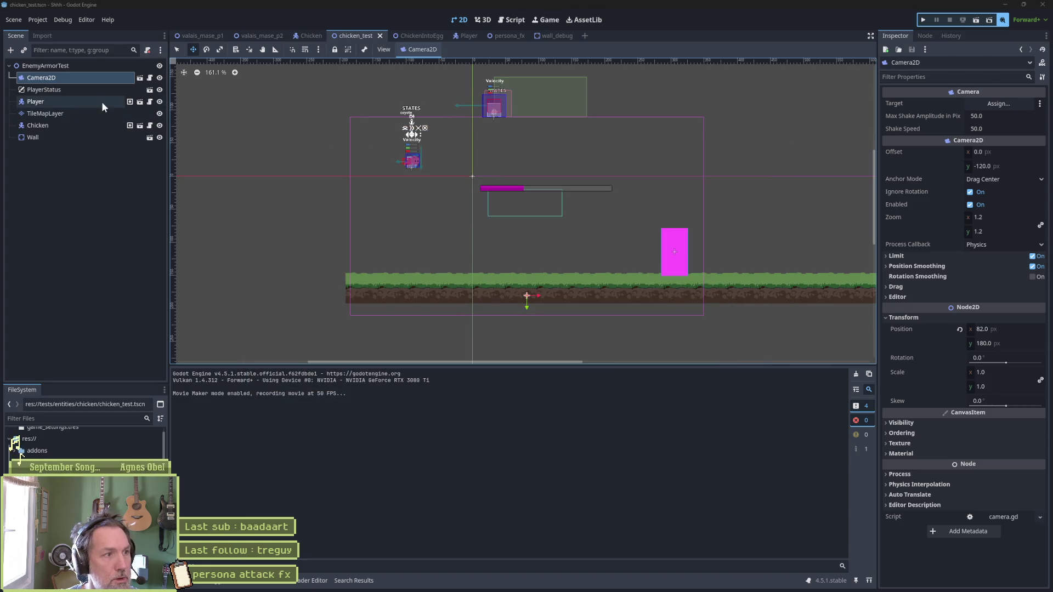
# Step: Delete the Player node from chicken_test, then save, run and stop the scene
pyautogui.click(101, 101)
pyautogui.press('F5')
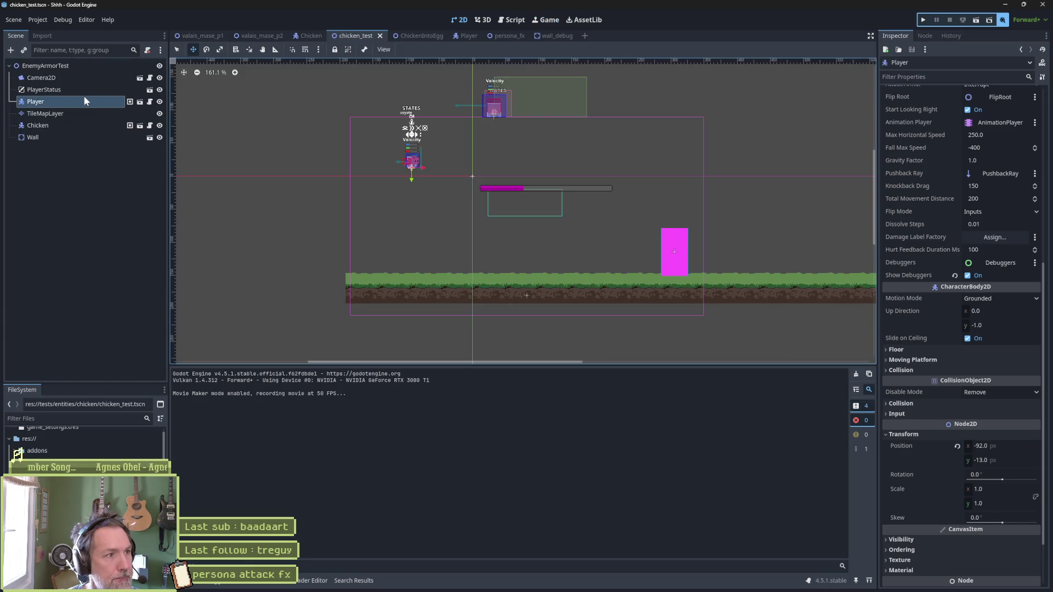
pyautogui.click(81, 92)
pyautogui.click(83, 96)
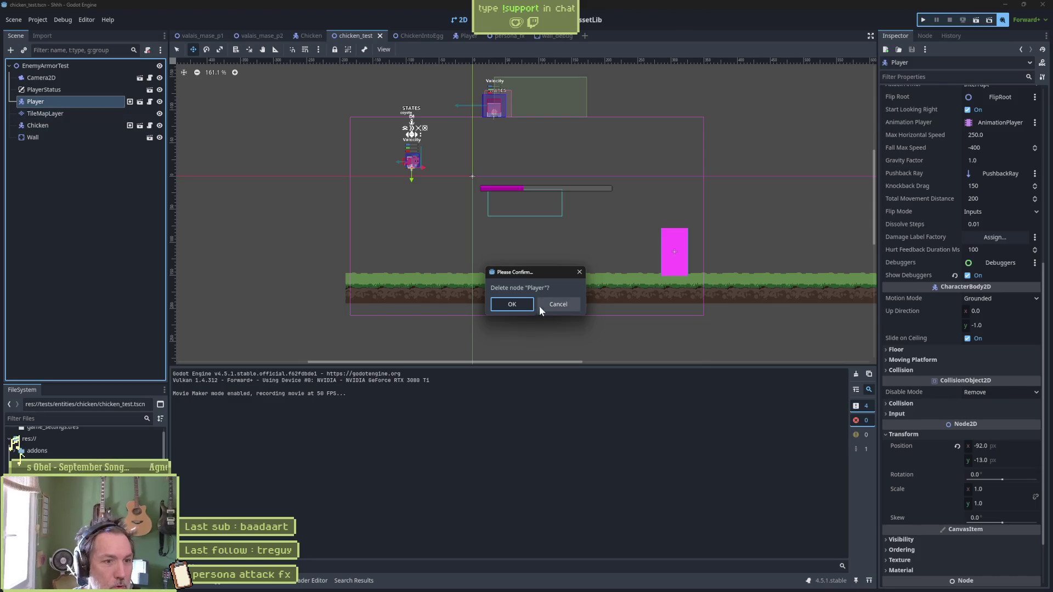
pyautogui.click(511, 303)
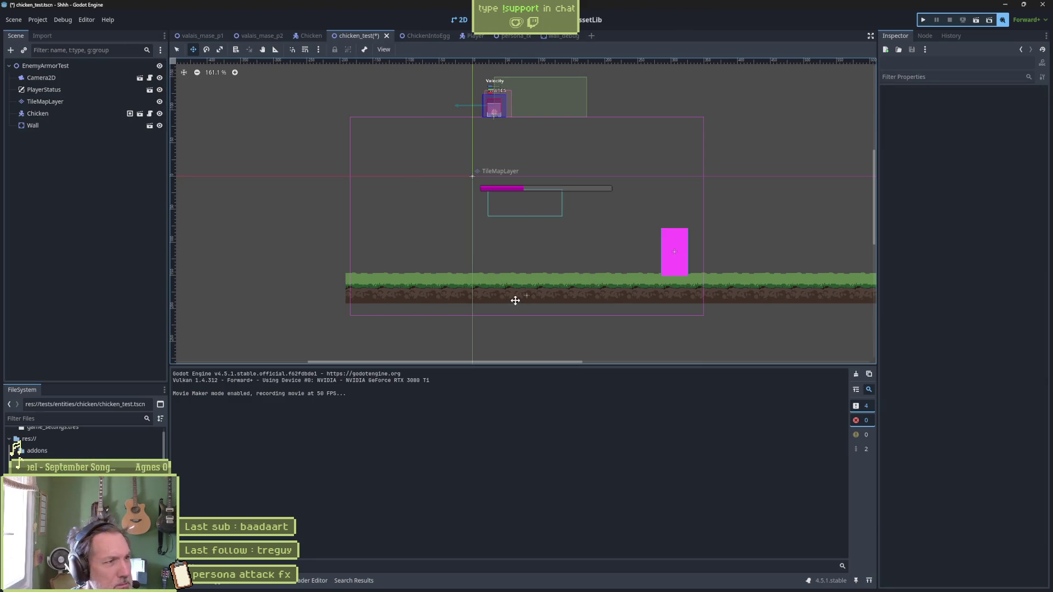
pyautogui.press('F6')
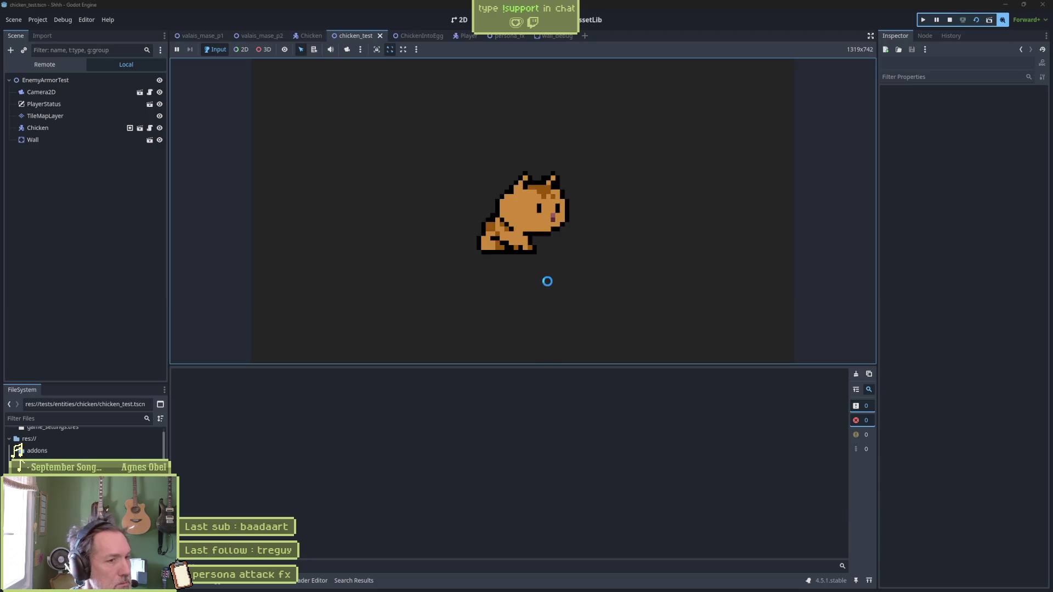
pyautogui.press('F8')
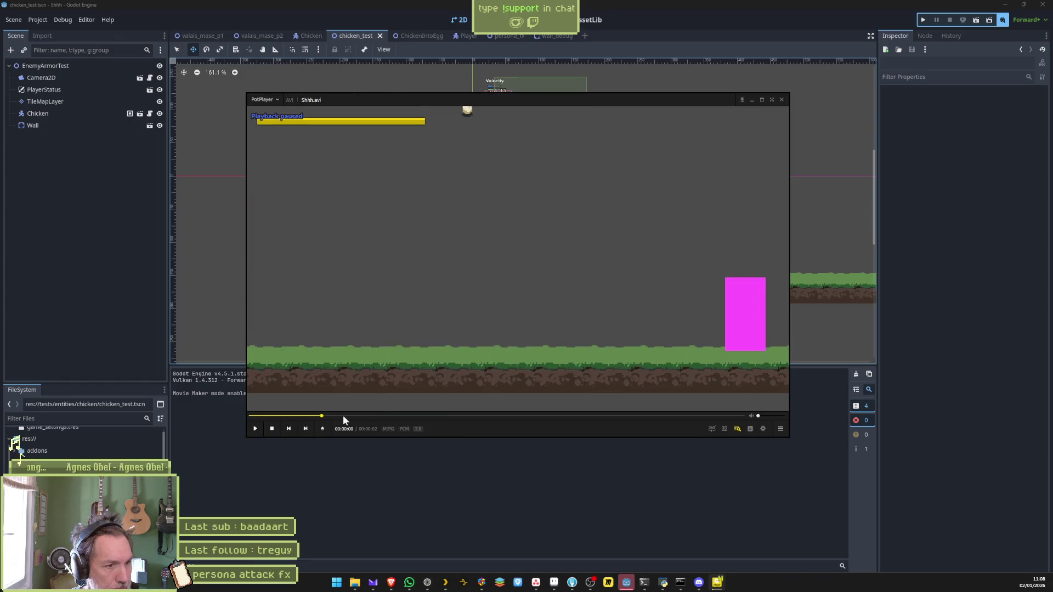
# Step: Rewind the recording and step frame by frame through the chicken's fall, then show Asana
pyautogui.moveTo(322, 417)
pyautogui.mouseDown()
pyautogui.moveTo(212, 422)
pyautogui.moveTo(296, 426)
pyautogui.mouseUp()
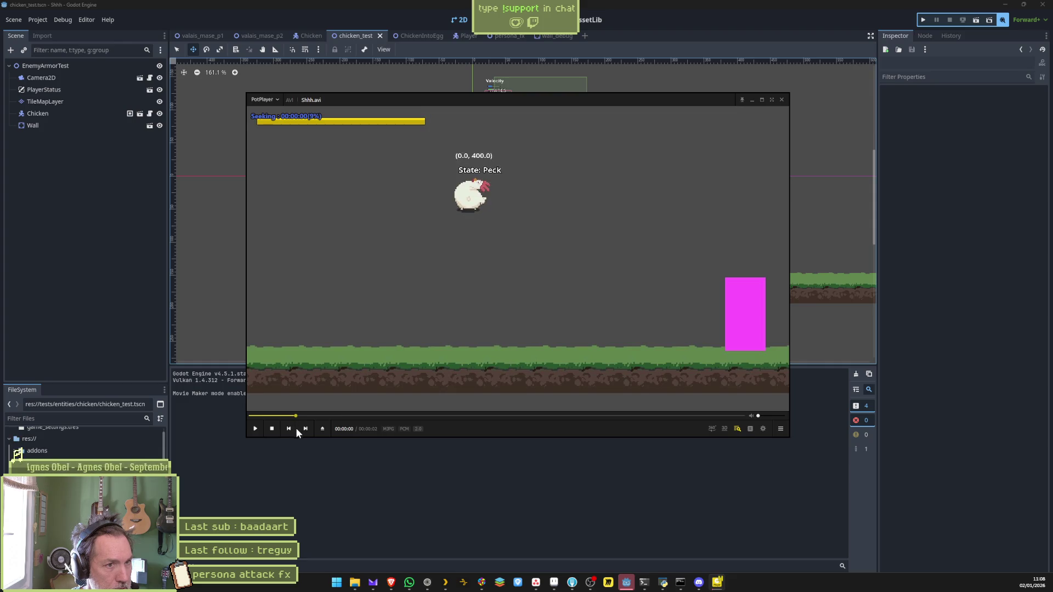
pyautogui.press('f')
pyautogui.press('f')
pyautogui.click(292, 427)
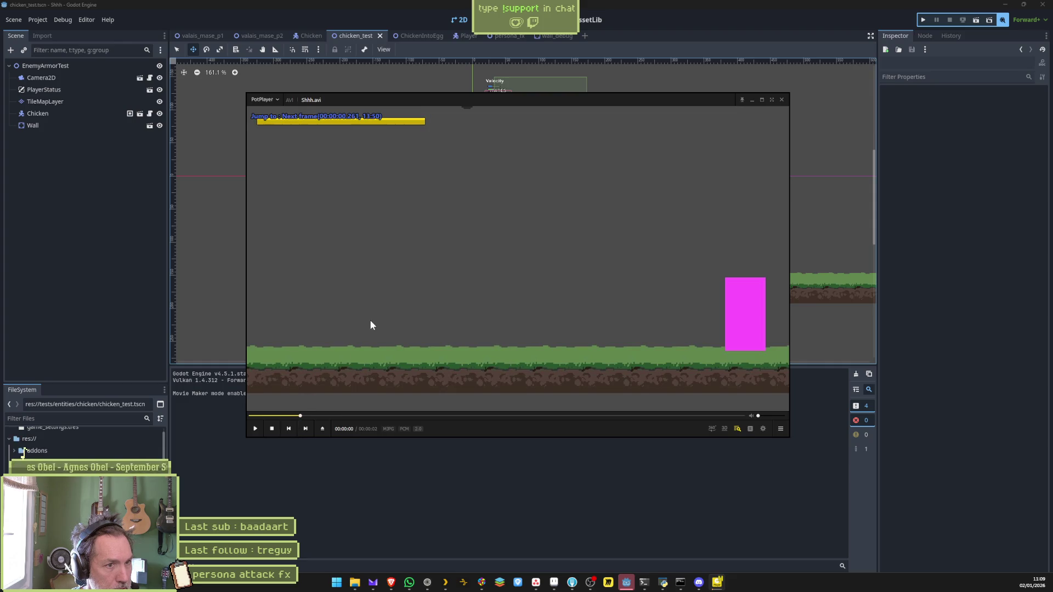
pyautogui.press('f')
pyautogui.press('f')
pyautogui.press('f')
pyautogui.press('f')
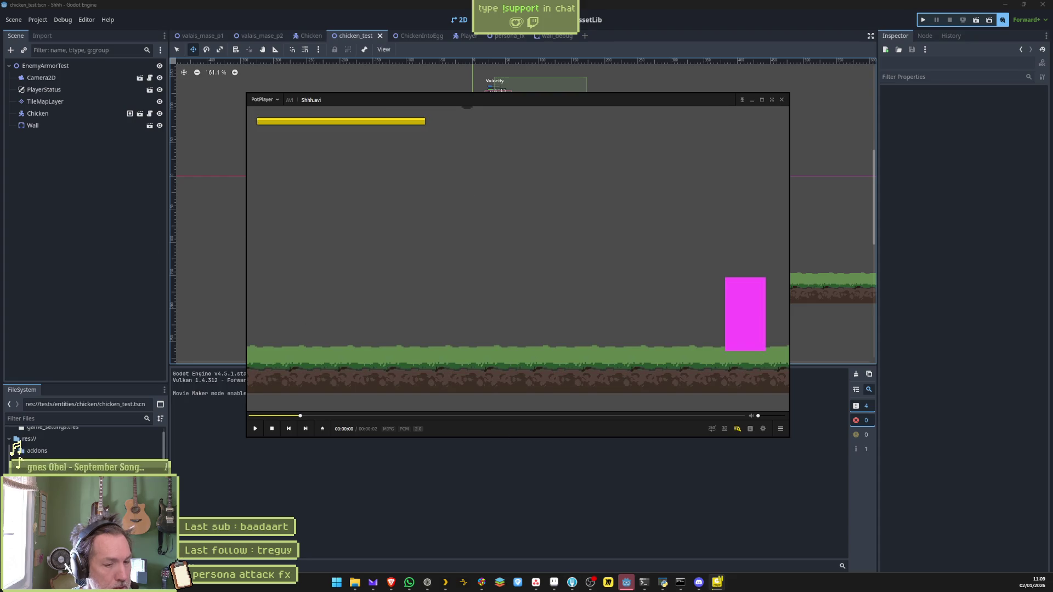
pyautogui.click(535, 582)
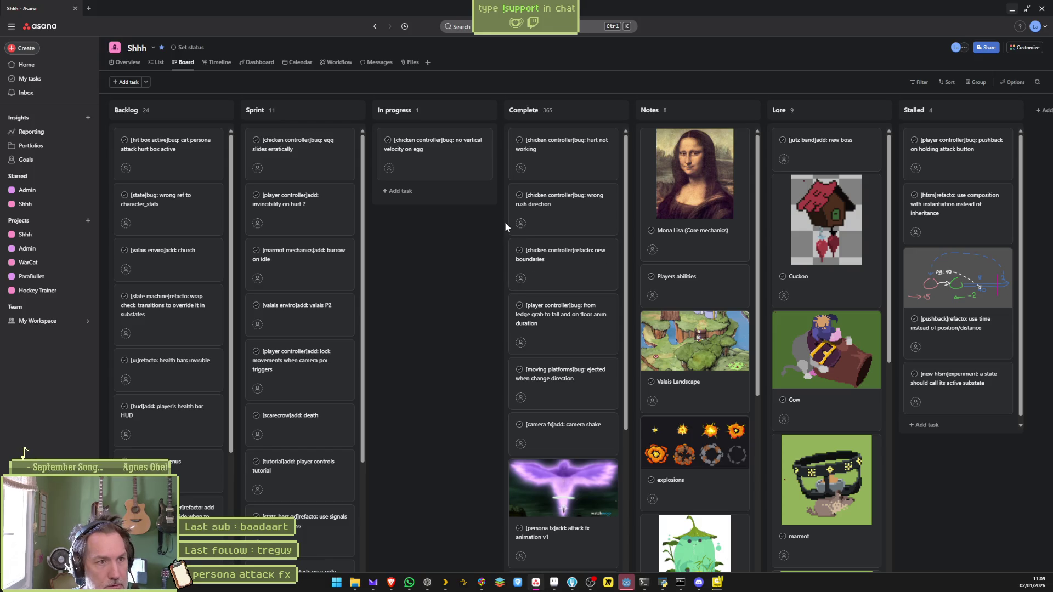
# Step: Add task '[character controller]bug: when falling at start, 400 reached resets height' under In progress
pyautogui.click(405, 191)
pyautogui.write('[')
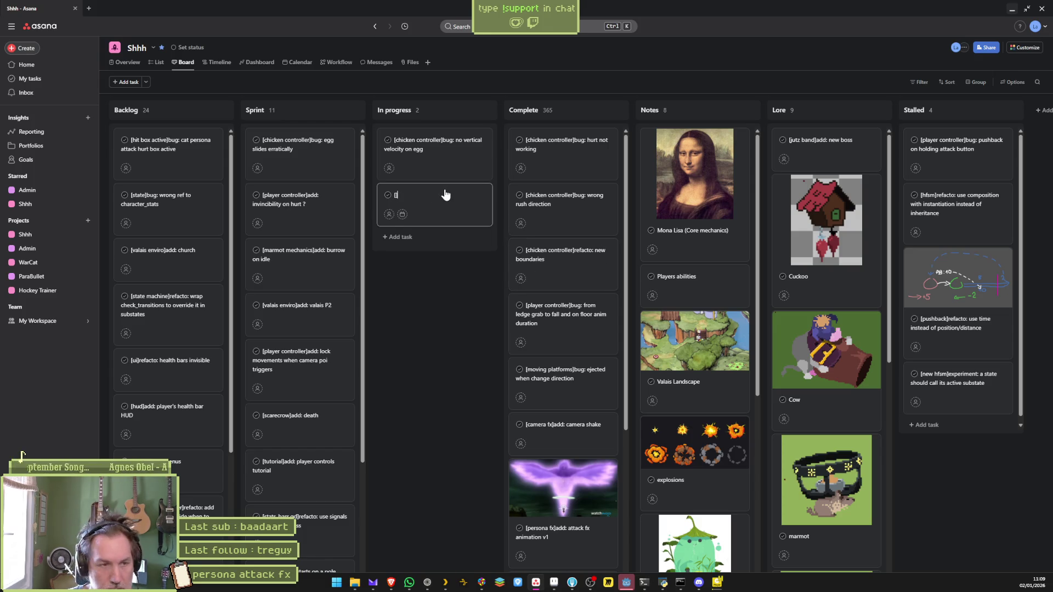
pyautogui.write('character')
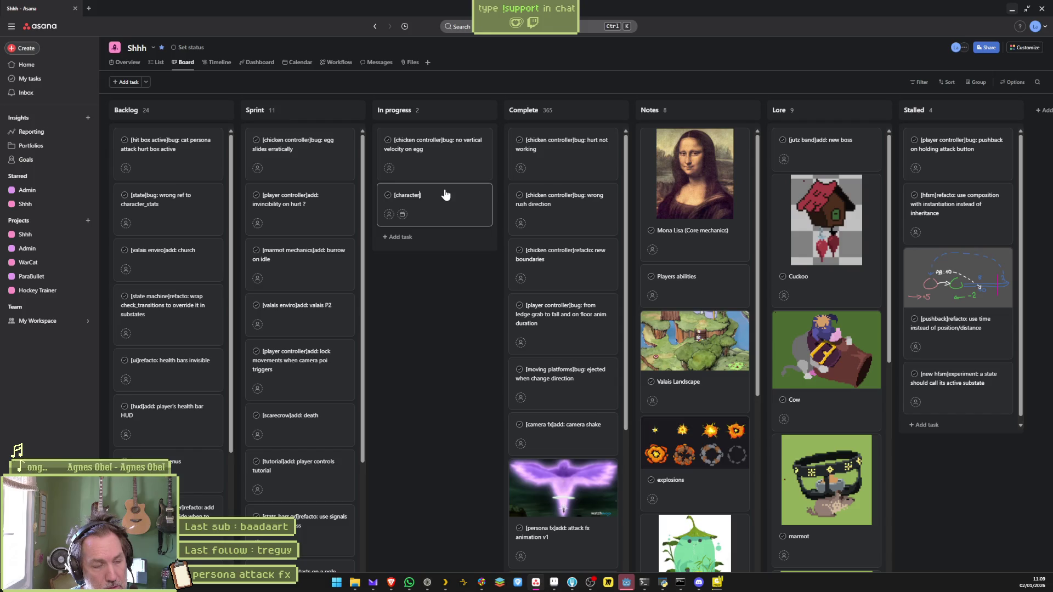
pyautogui.write(' controller]bug:')
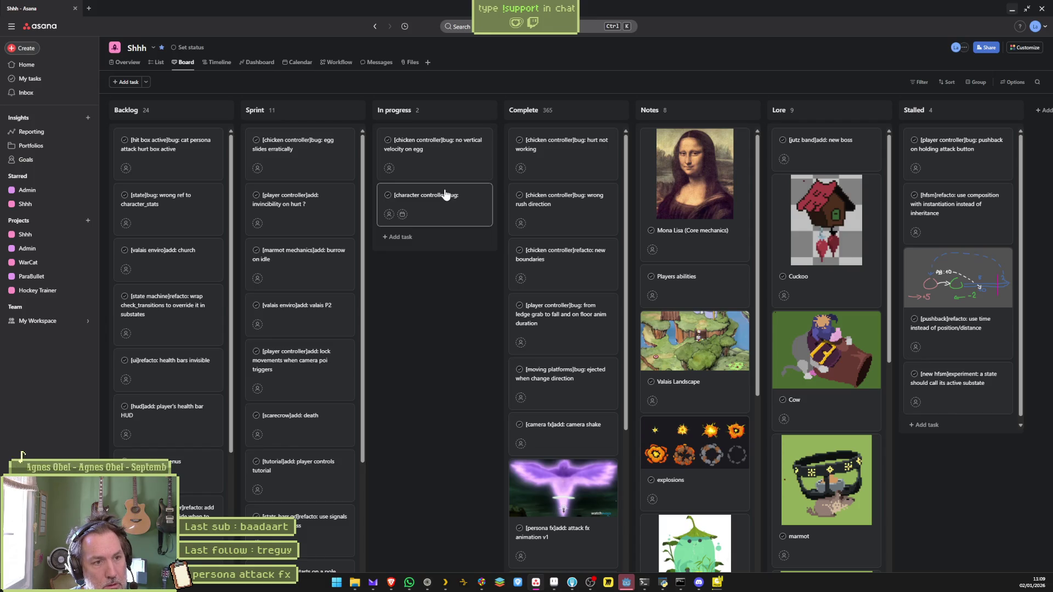
pyautogui.write('when falling at start, ')
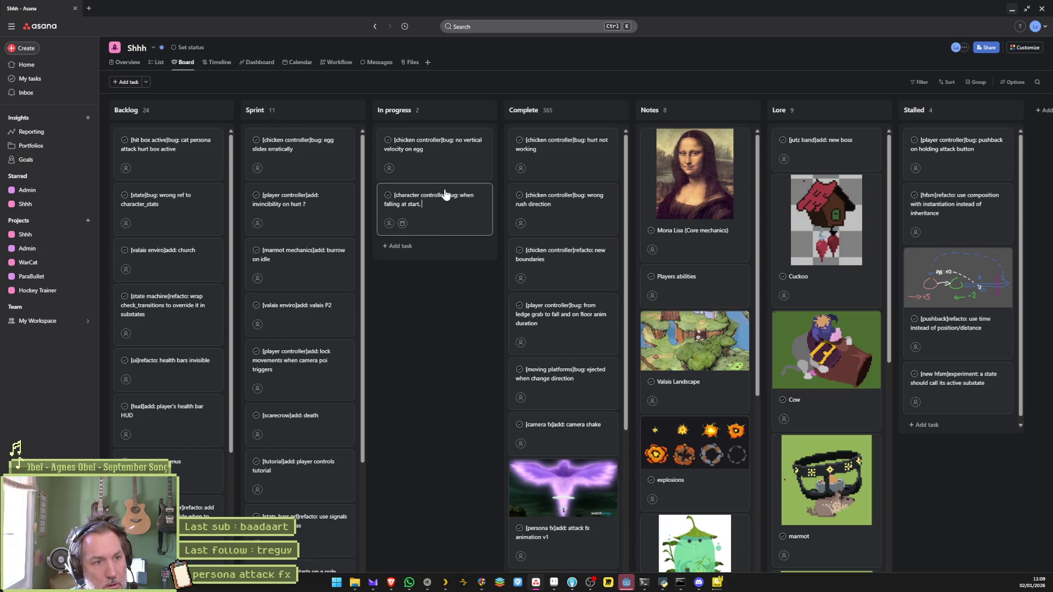
pyautogui.write('400 resets')
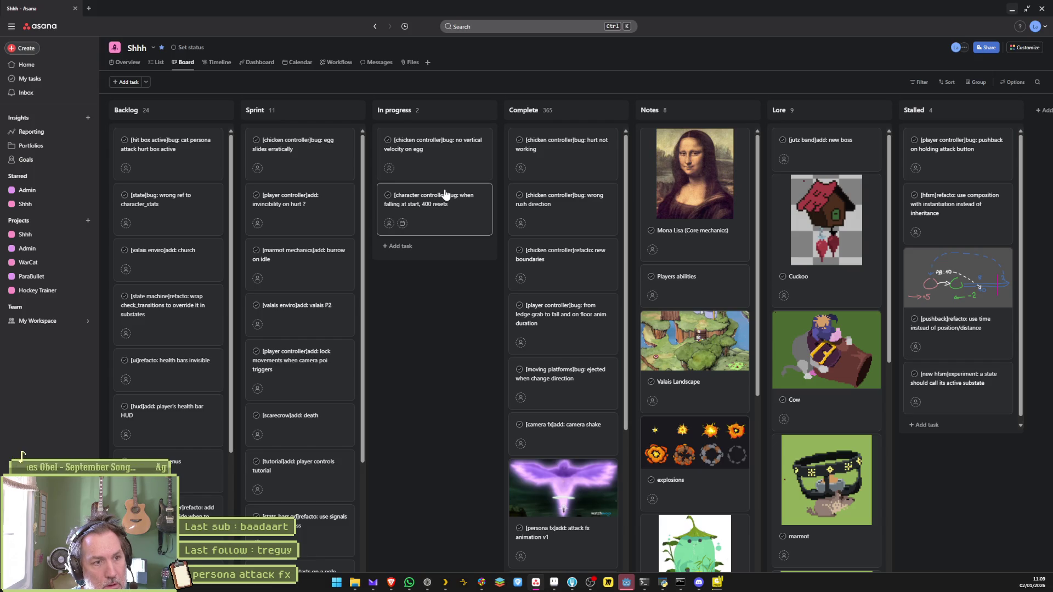
pyautogui.hotkey('ctrl', 'BackSpace')
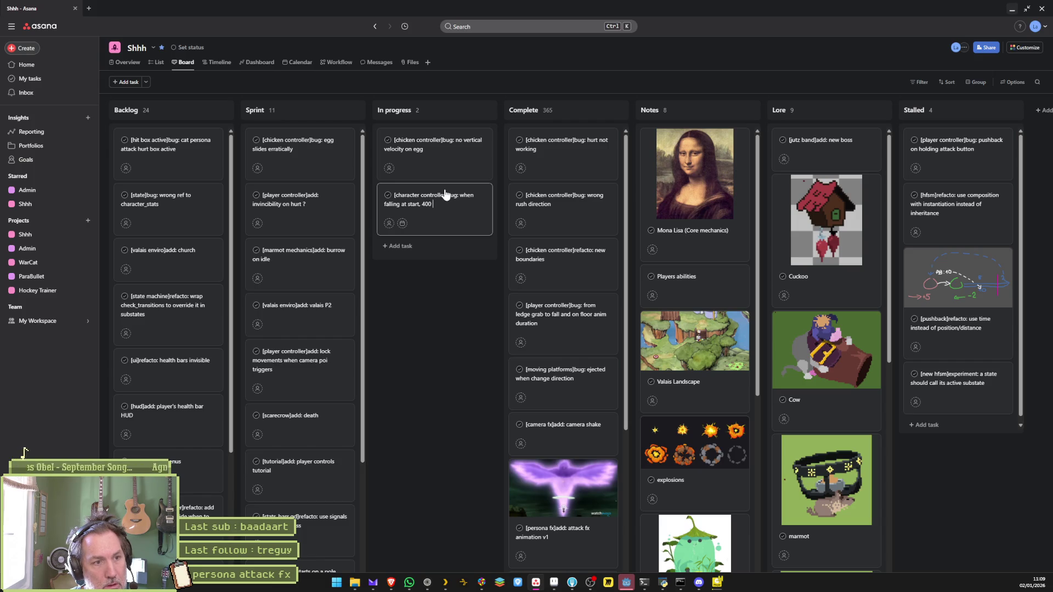
pyautogui.write('ched resets')
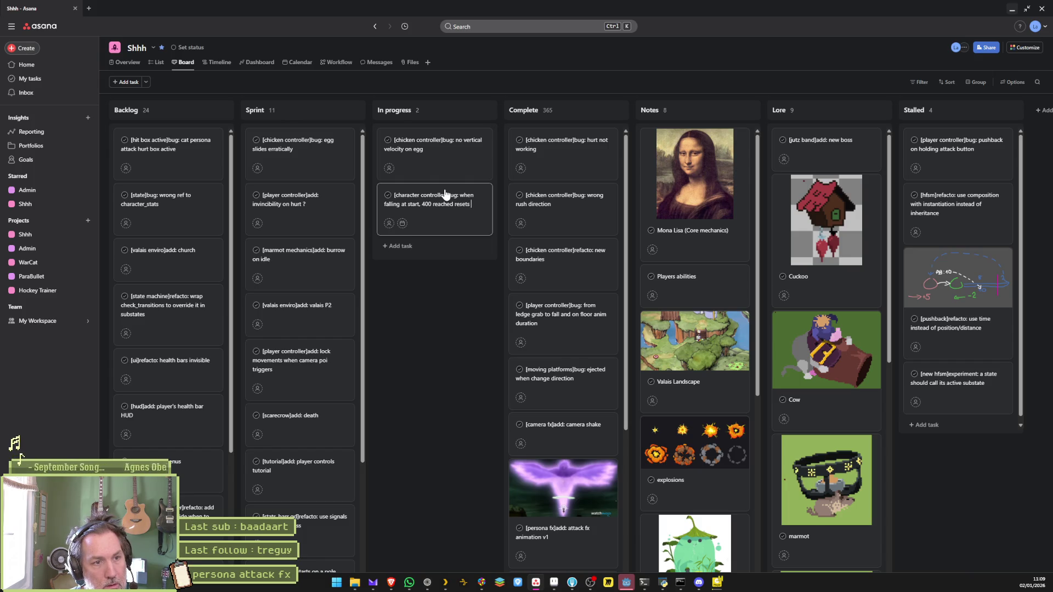
pyautogui.write(' height')
pyautogui.press('Return')
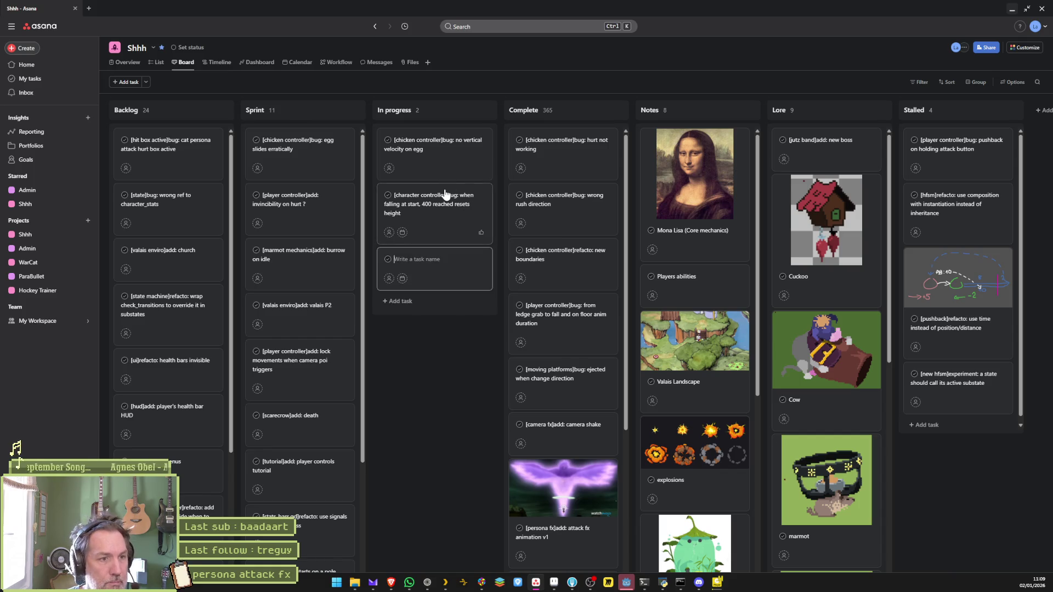
pyautogui.click(442, 212)
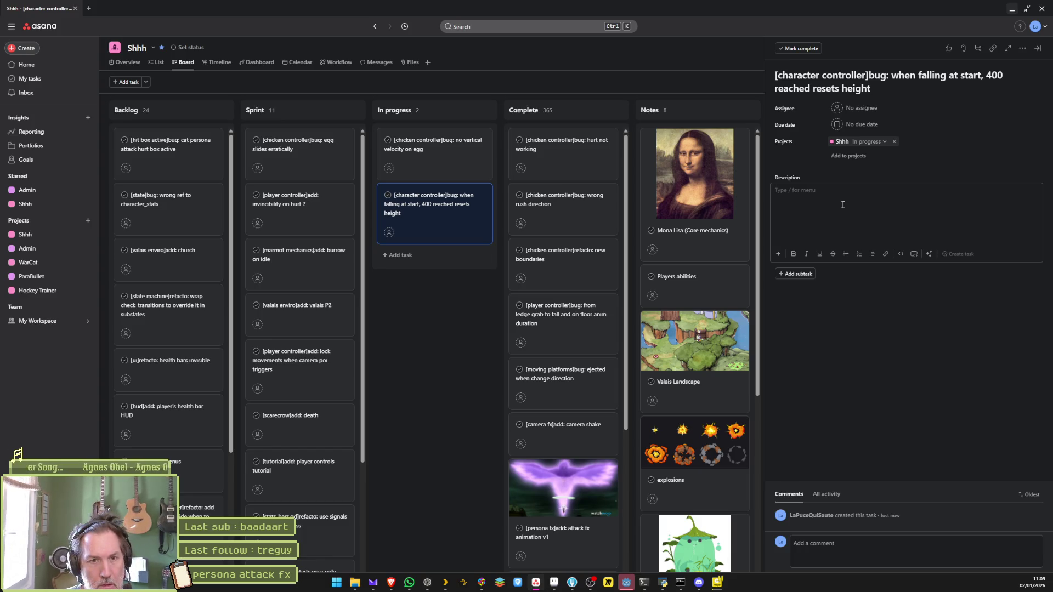
# Step: Describe the bug: watching the start frame by frame, a CC reaching 400 fall speed resets its vertical position
pyautogui.write('when watchi')
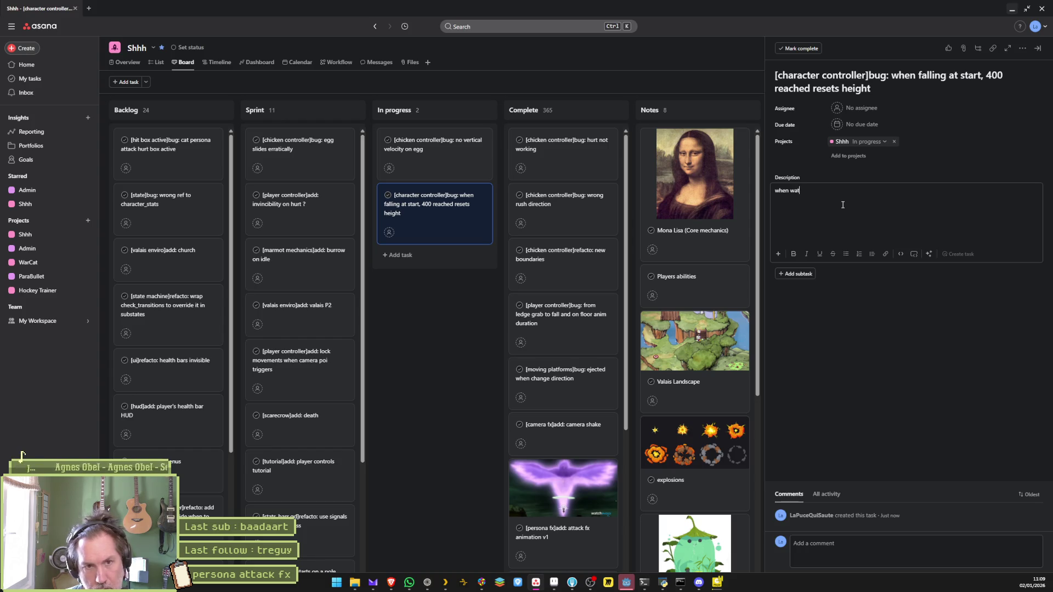
pyautogui.write('ng frame')
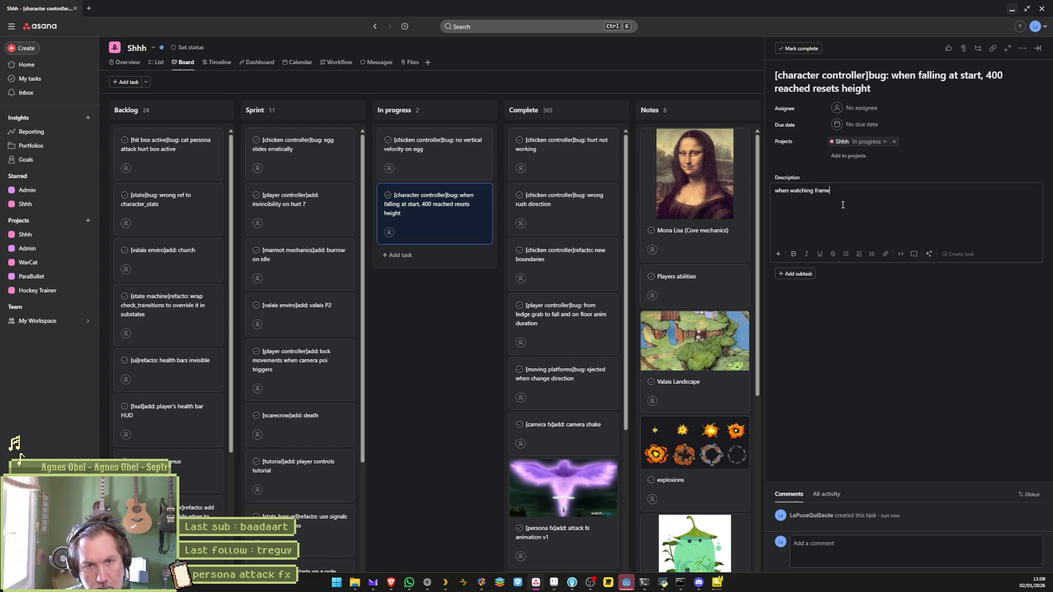
pyautogui.write(' by frame the start of the gam')
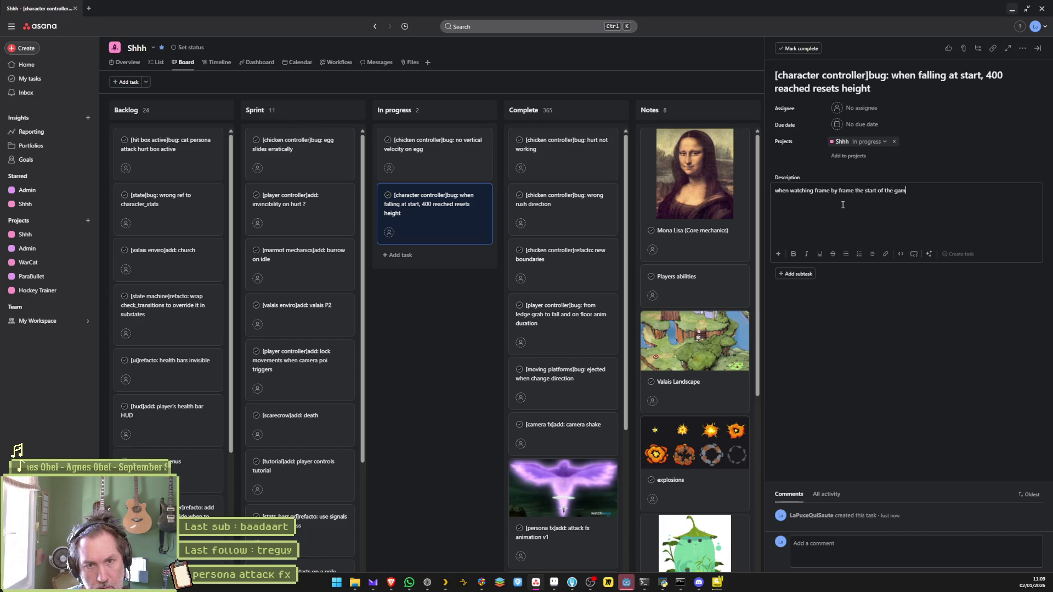
pyautogui.write('e, it looks like')
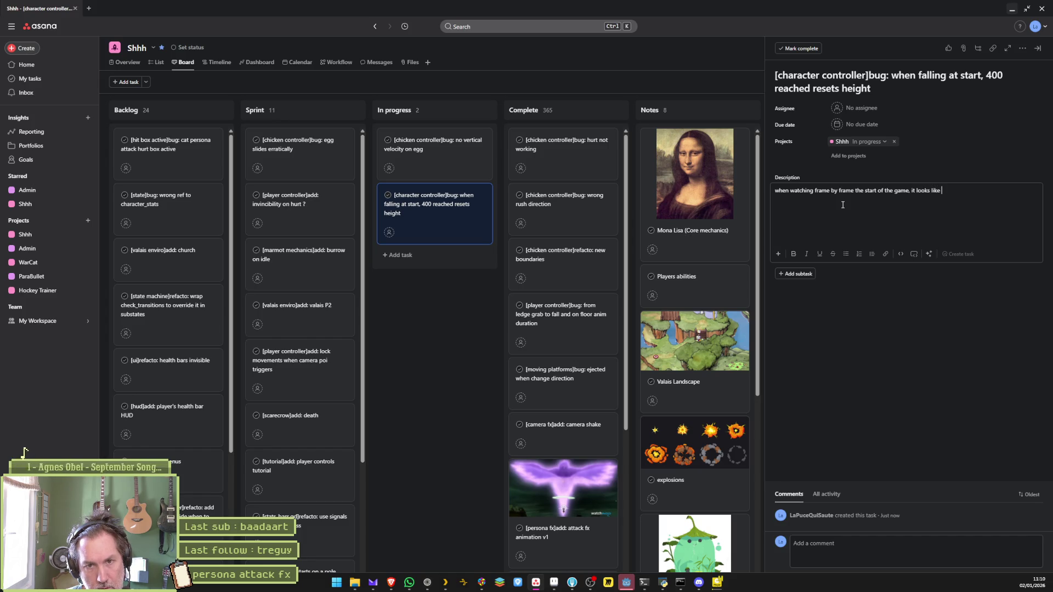
pyautogui.press('BackSpace')
pyautogui.press('BackSpace')
pyautogui.write('hen a CC')
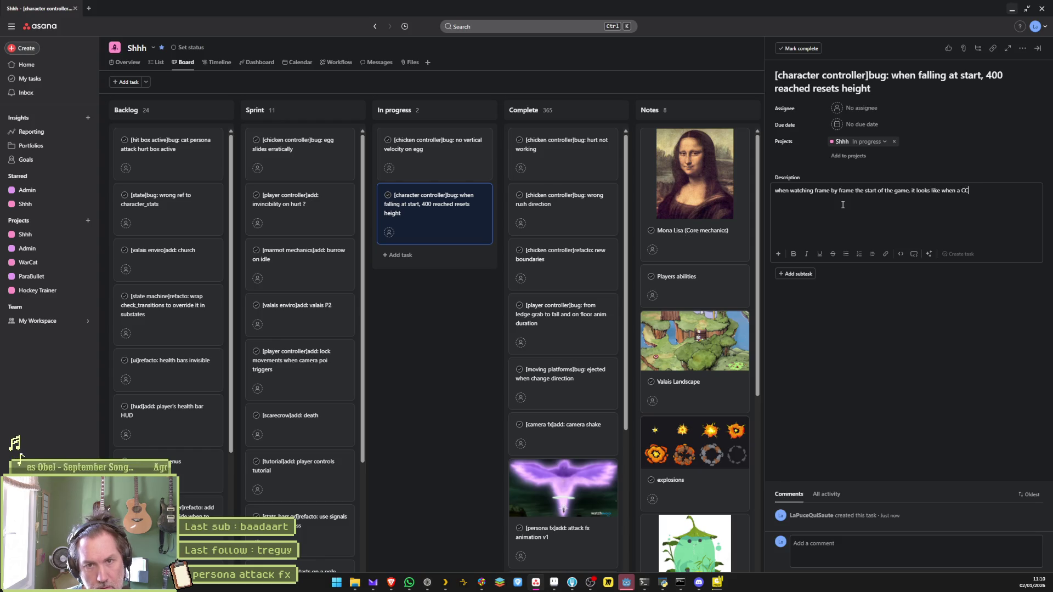
pyautogui.write(' reaches 400')
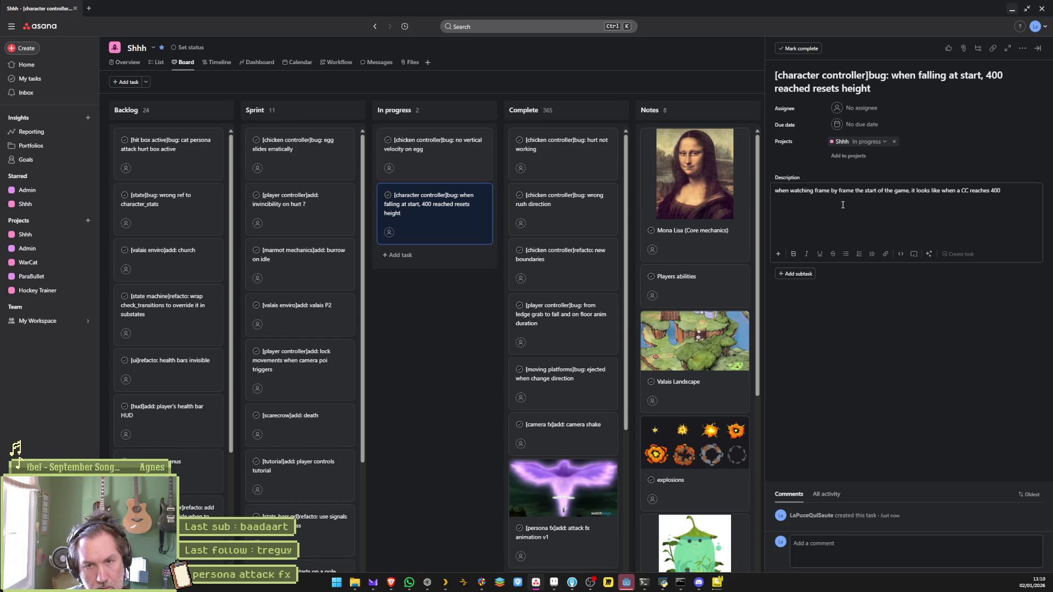
pyautogui.write(' fall speed, it resets ')
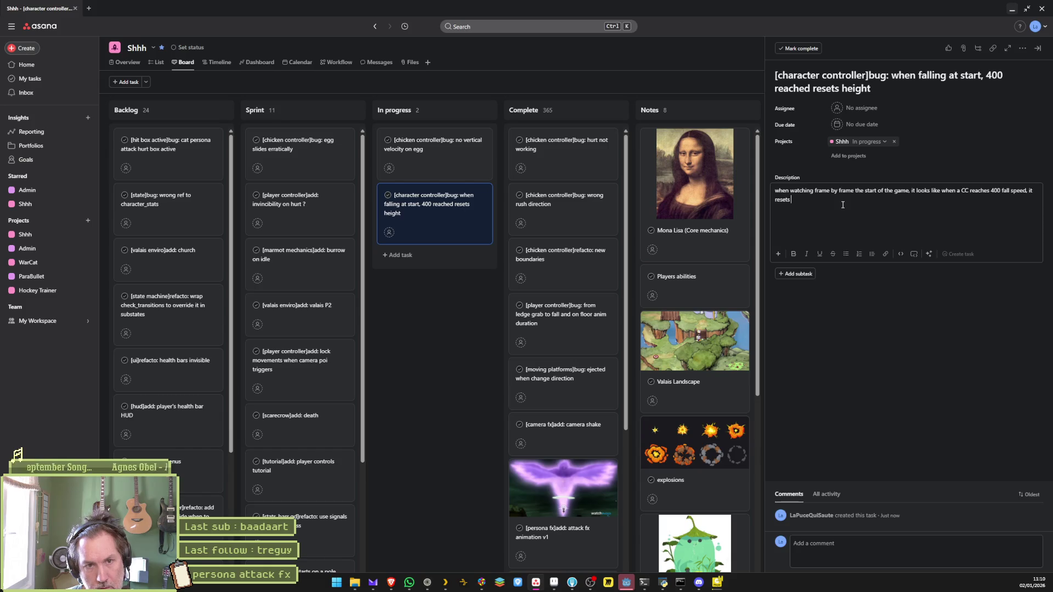
pyautogui.write('its vertical position')
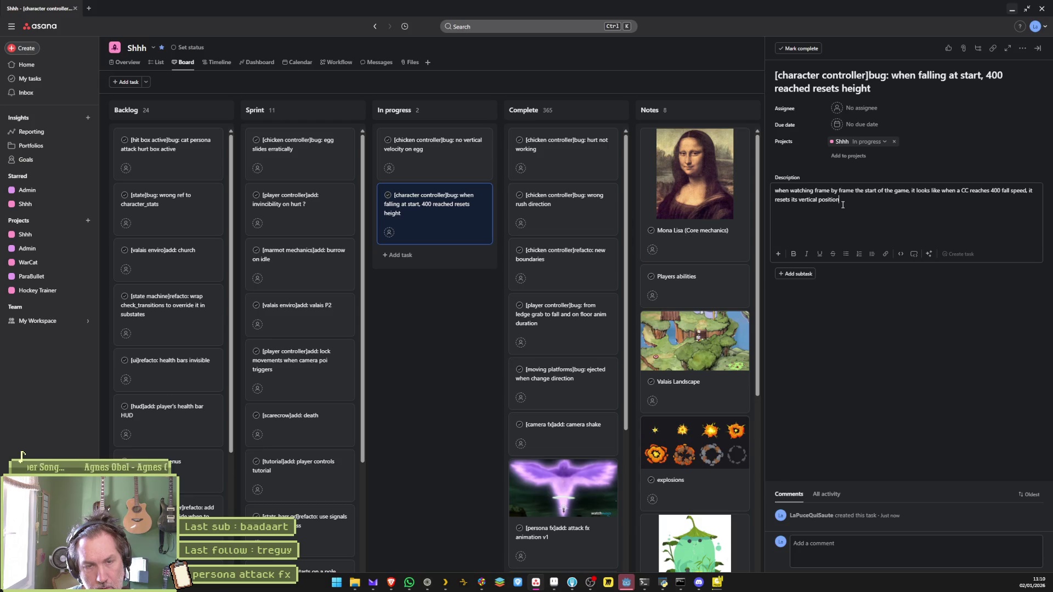
pyautogui.click(508, 266)
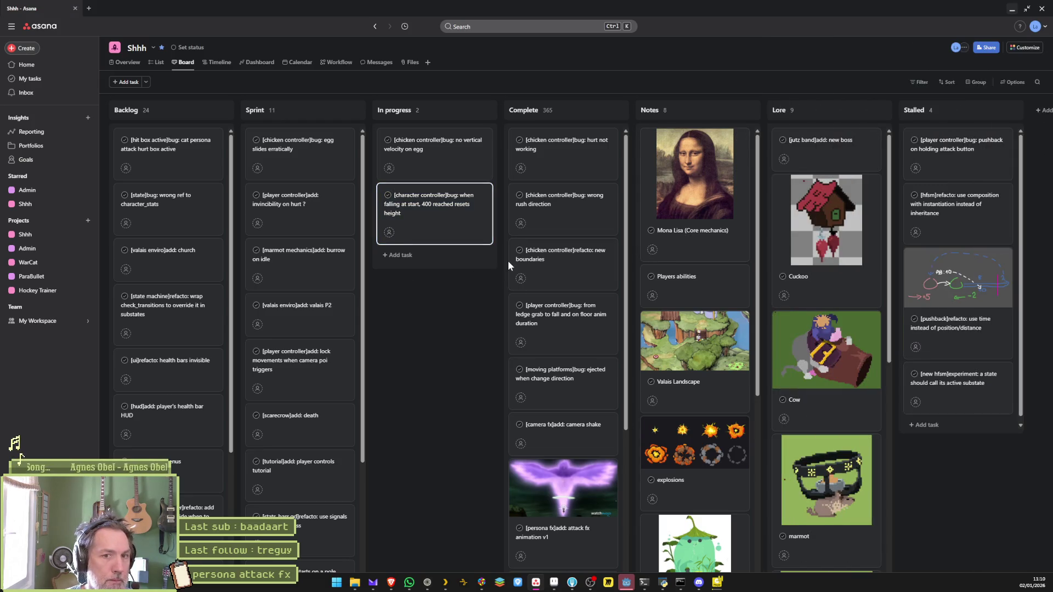
# Step: Hide Asana, close the replay, and return to the Godot script editor
pyautogui.click(1012, 9)
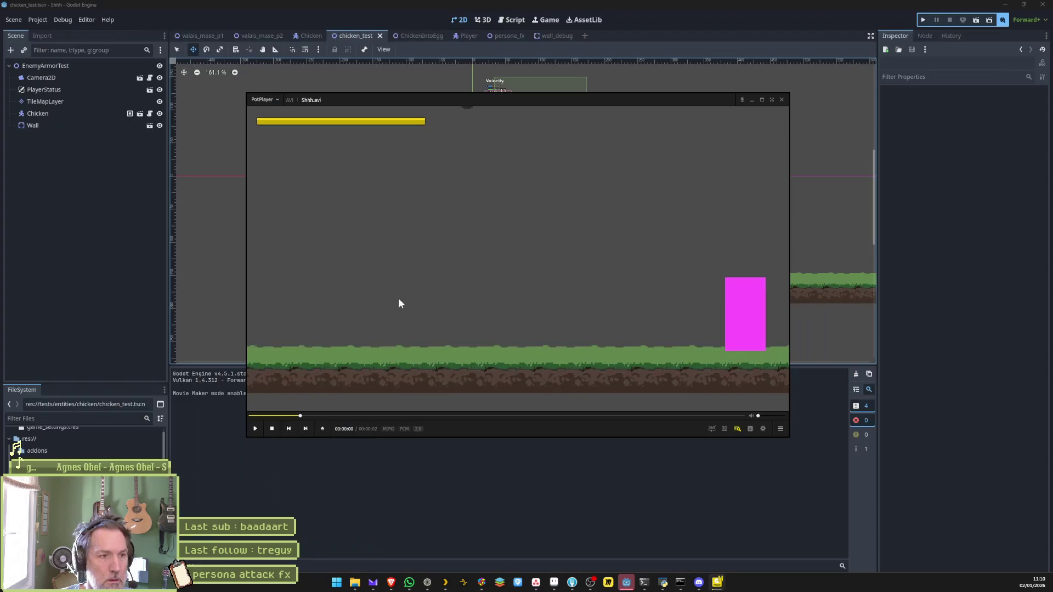
pyautogui.click(781, 100)
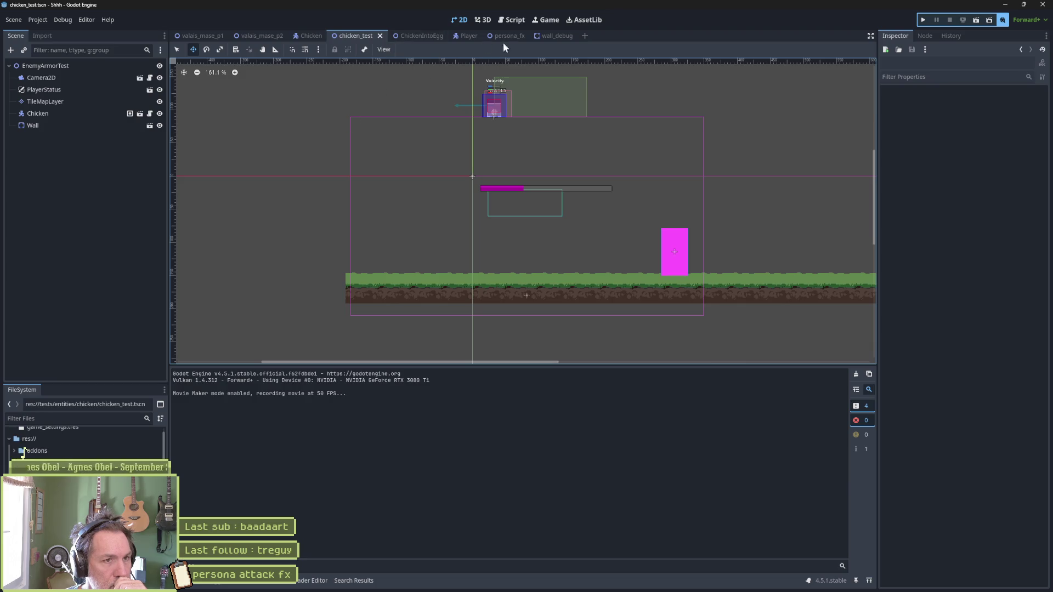
pyautogui.click(511, 20)
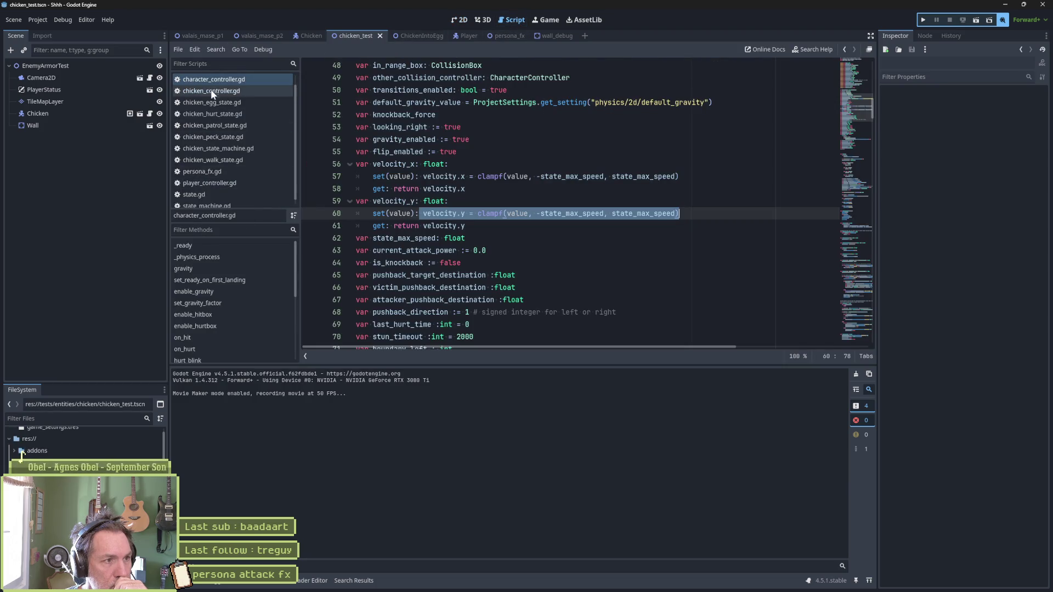
pyautogui.click(602, 213)
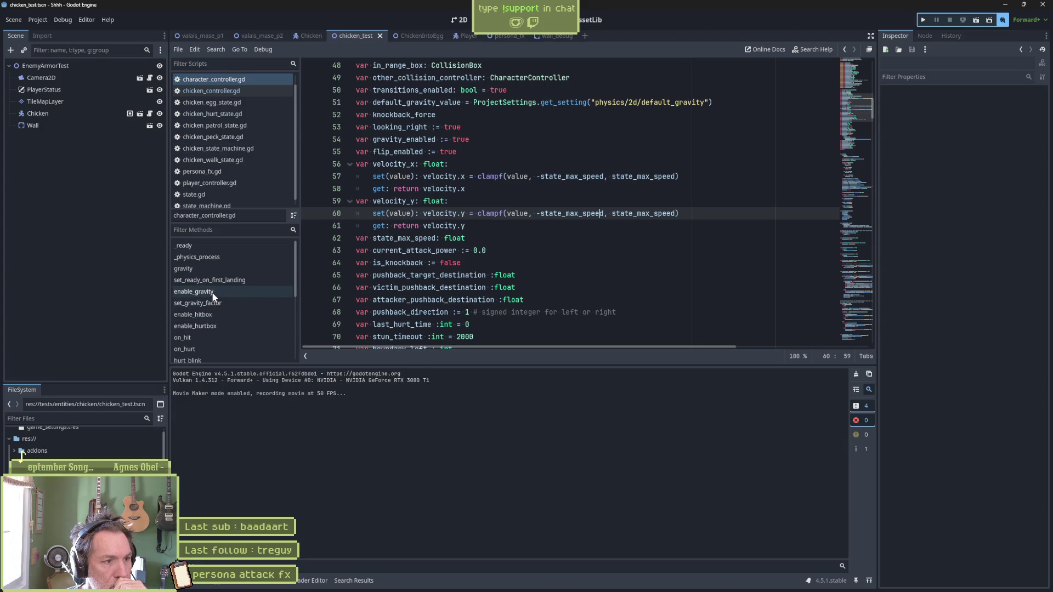
# Step: Jump to set_ready_on_first_landing and select gravity_factor on line 169
pyautogui.click(218, 280)
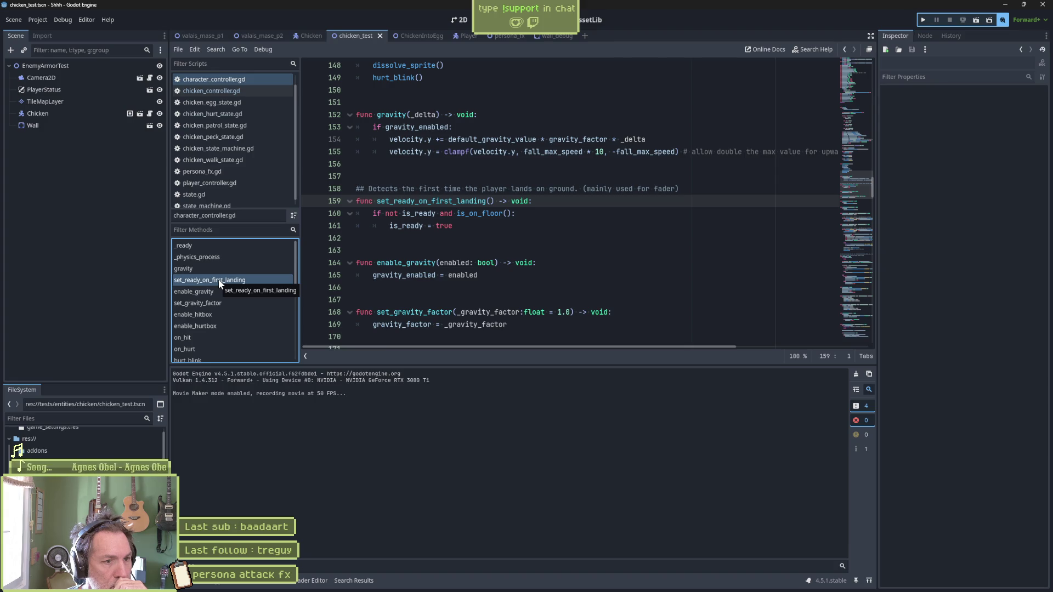
pyautogui.doubleClick(401, 324)
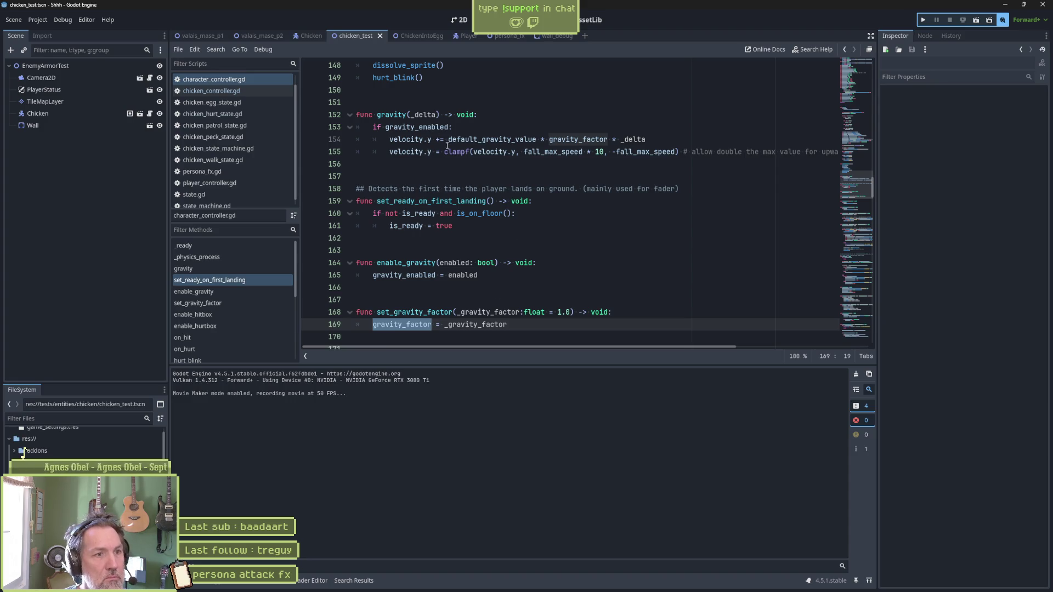
pyautogui.moveTo(570, 150)
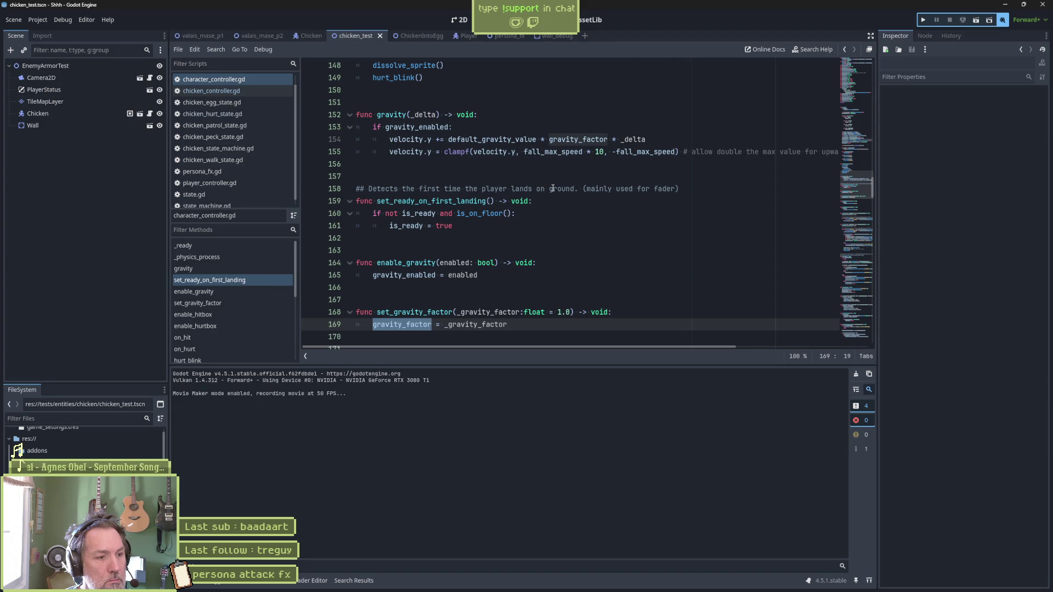
pyautogui.scroll(-5, 552, 189)
# Step: Search the whole project for gravity_factor and collapse the wall-slide result groups
pyautogui.hotkey('ctrl', 'shift', 'f')
pyautogui.press('Return')
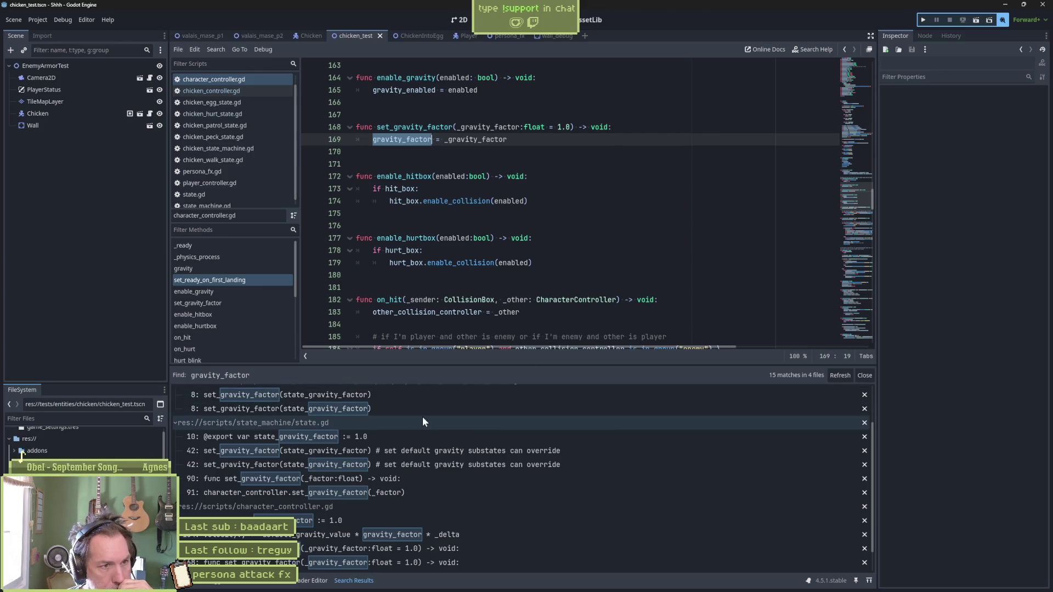
pyautogui.moveTo(450, 266)
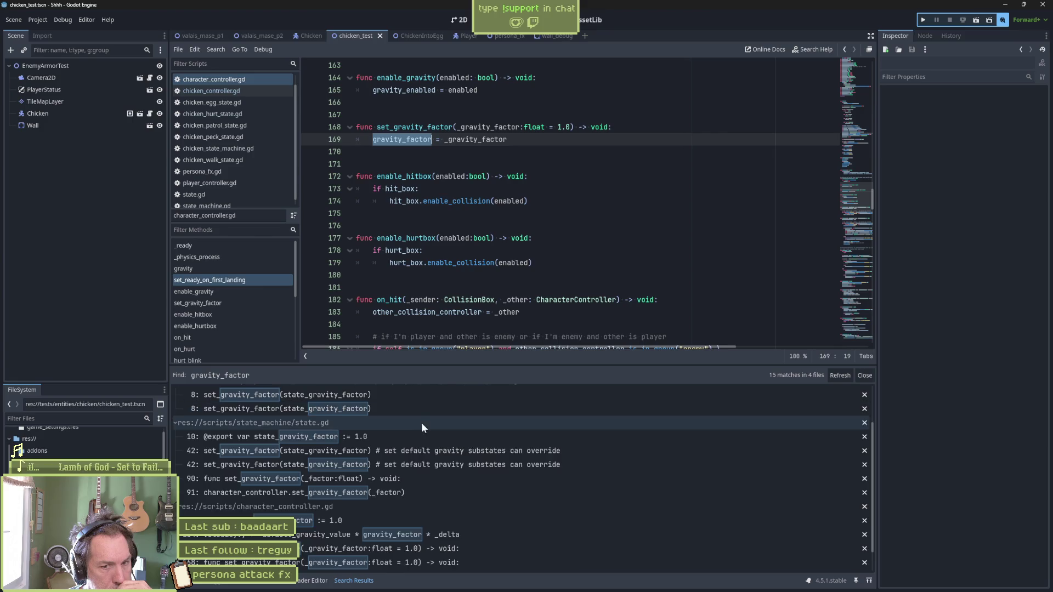
pyautogui.scroll(2, 383, 417)
pyautogui.click(457, 393)
pyautogui.click(456, 406)
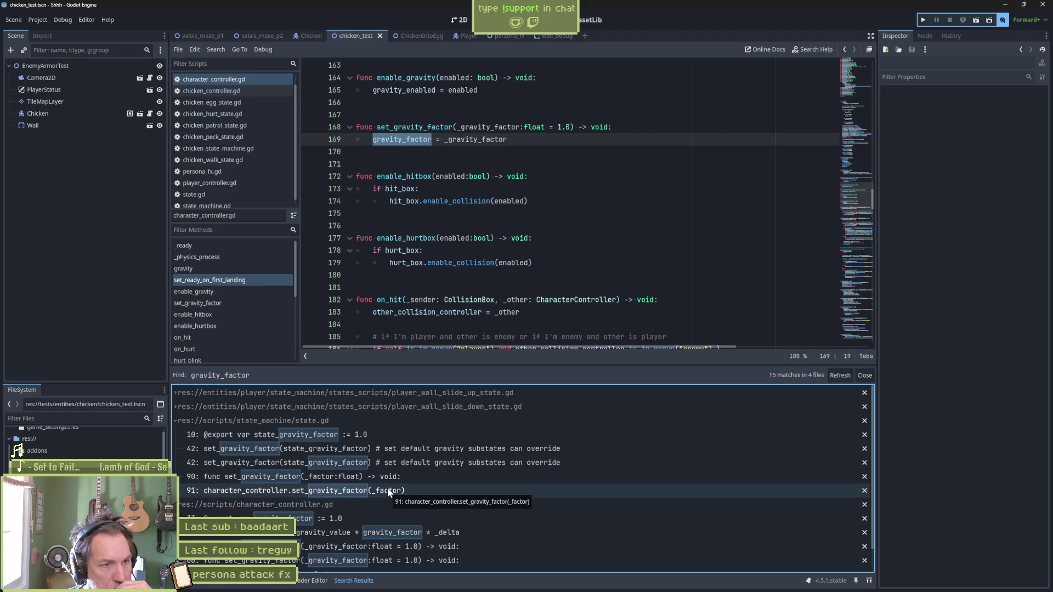
# Step: Review gravity_factor matches in state.gd line 91 and character_controller.gd lines 154, 168, 169
pyautogui.click(387, 489)
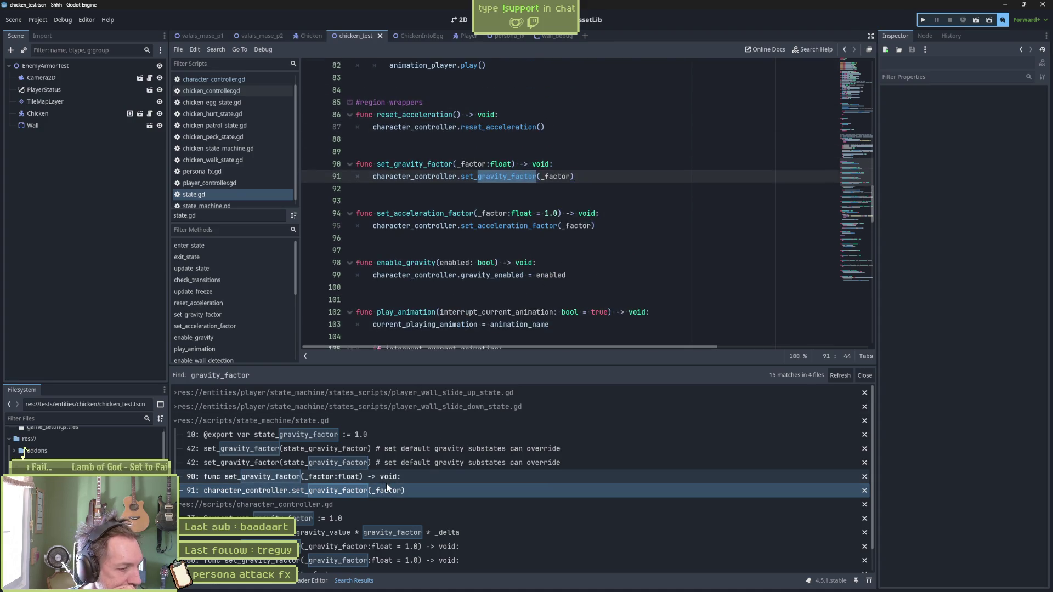
pyautogui.scroll(-1, 389, 484)
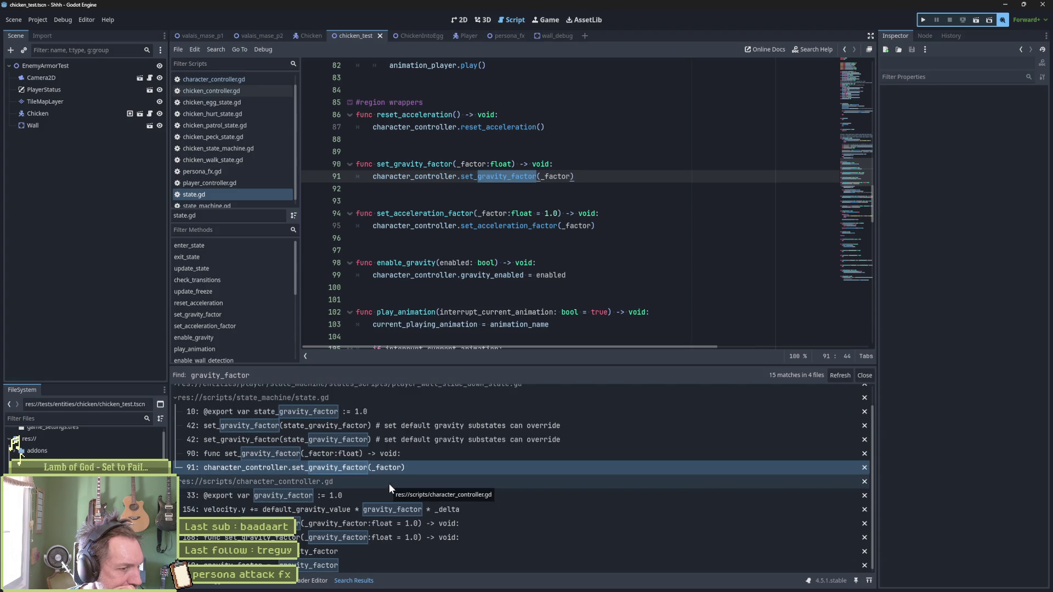
pyautogui.scroll(-1, 673, 498)
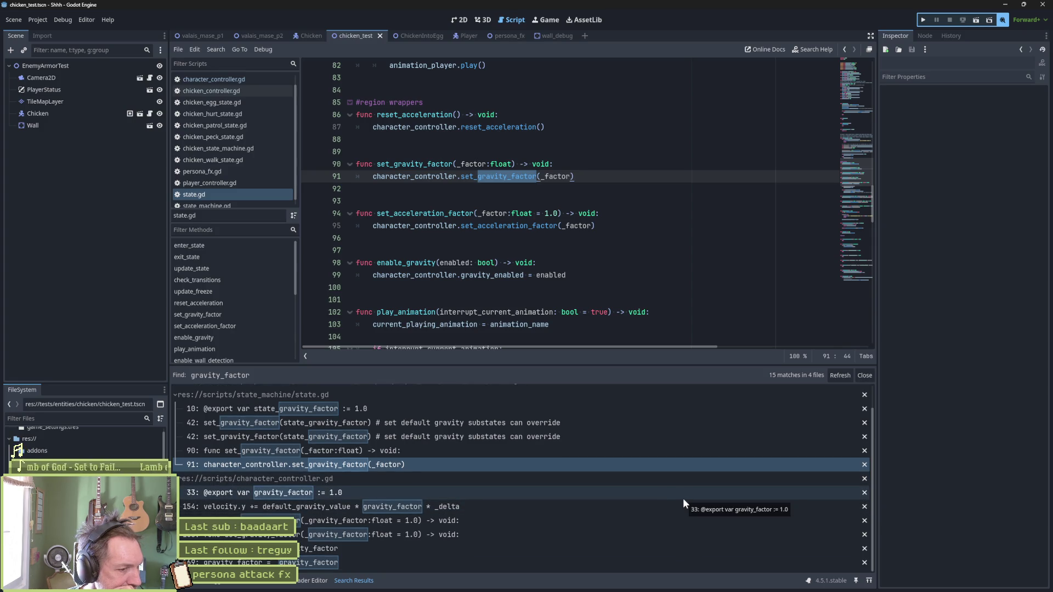
pyautogui.click(466, 507)
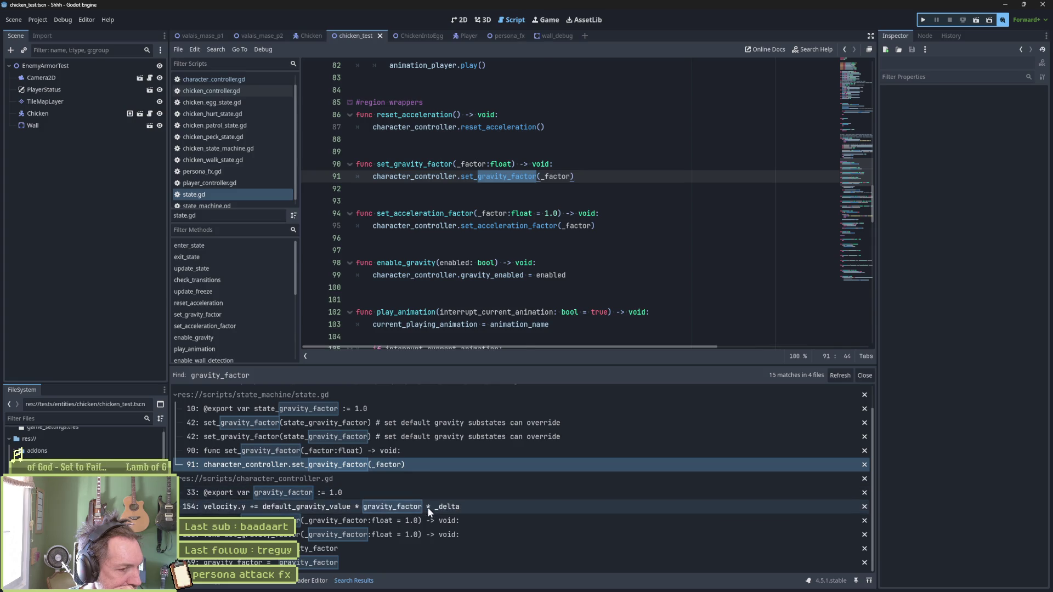
pyautogui.click(423, 518)
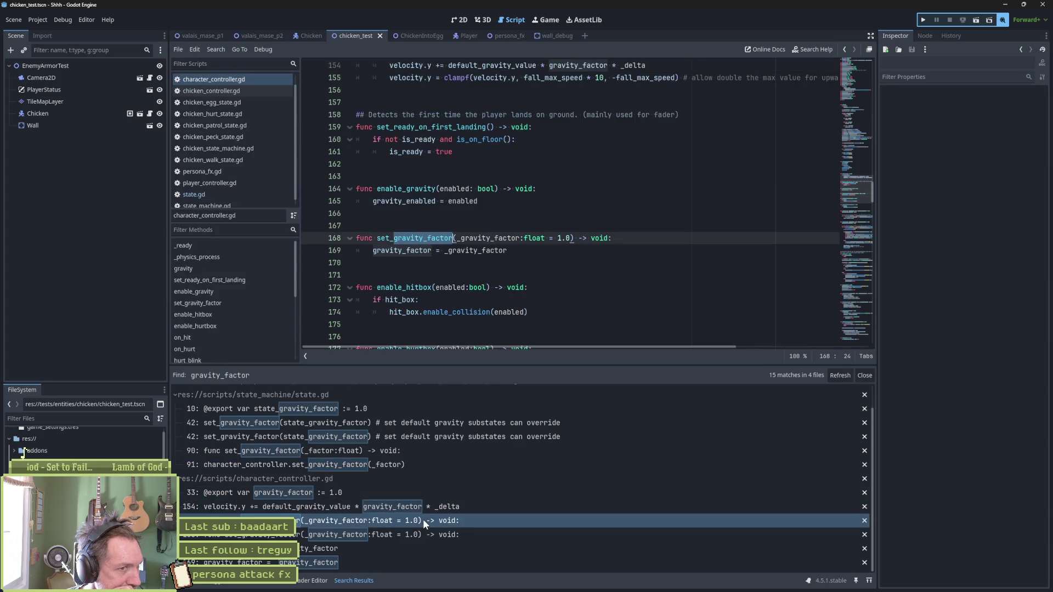
pyautogui.click(417, 529)
pyautogui.click(369, 547)
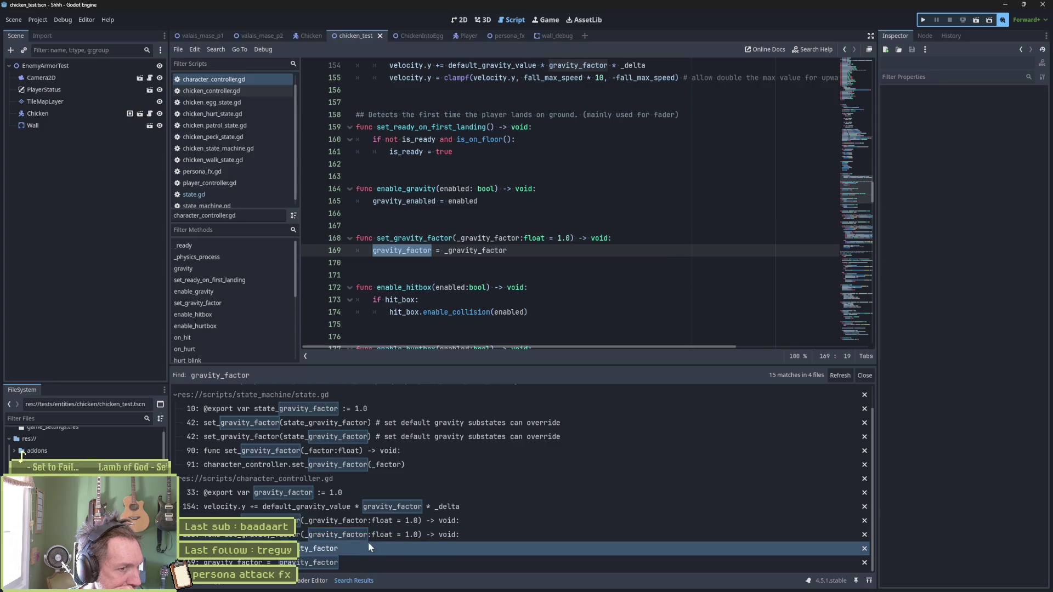
pyautogui.click(358, 561)
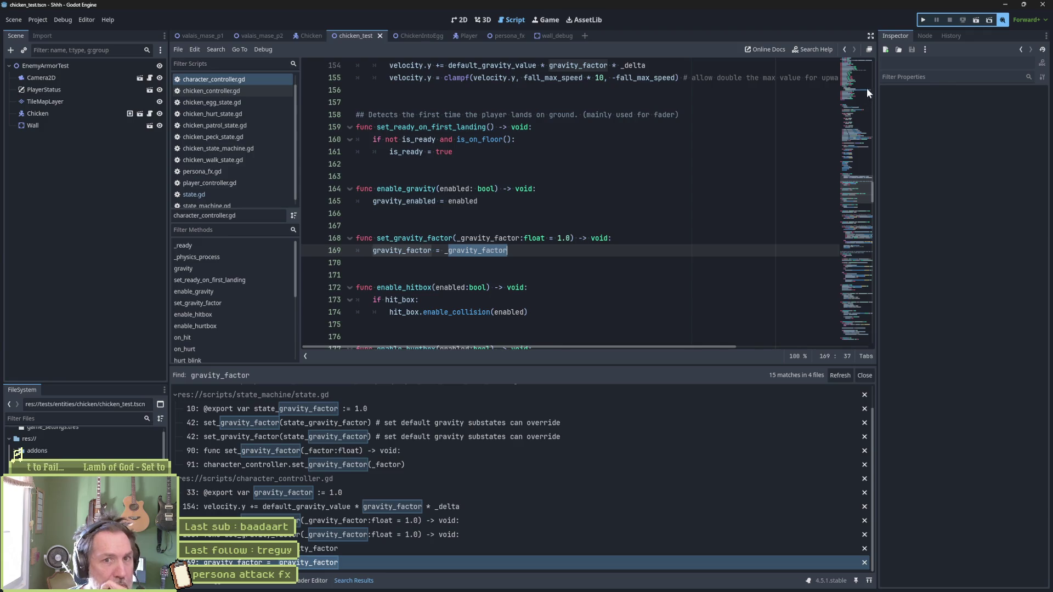
# Step: Inspect the velocity declarations and the gravity call in _physics_process
pyautogui.click(859, 113)
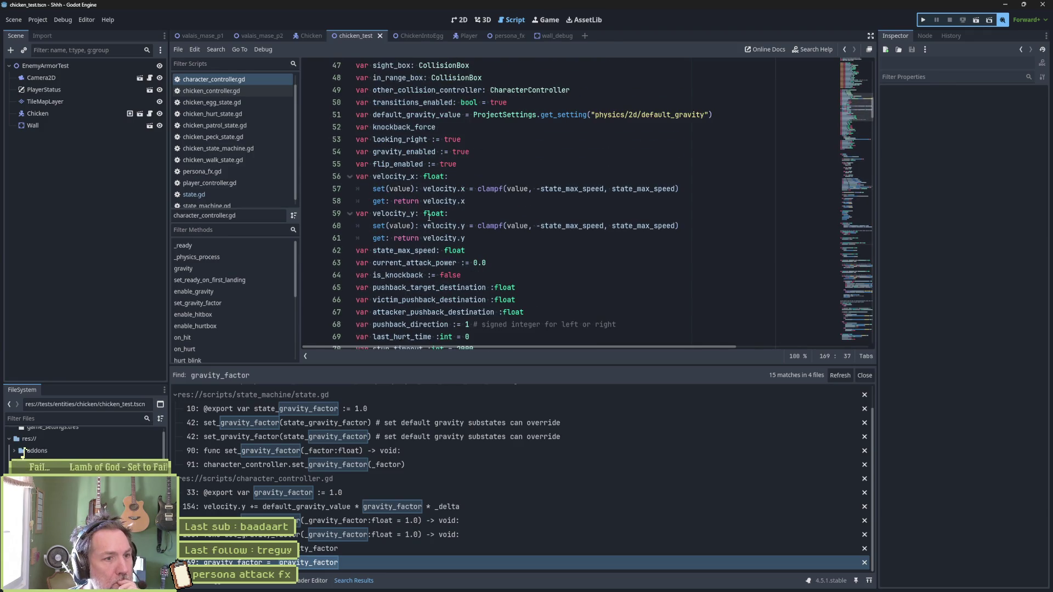
pyautogui.click(429, 216)
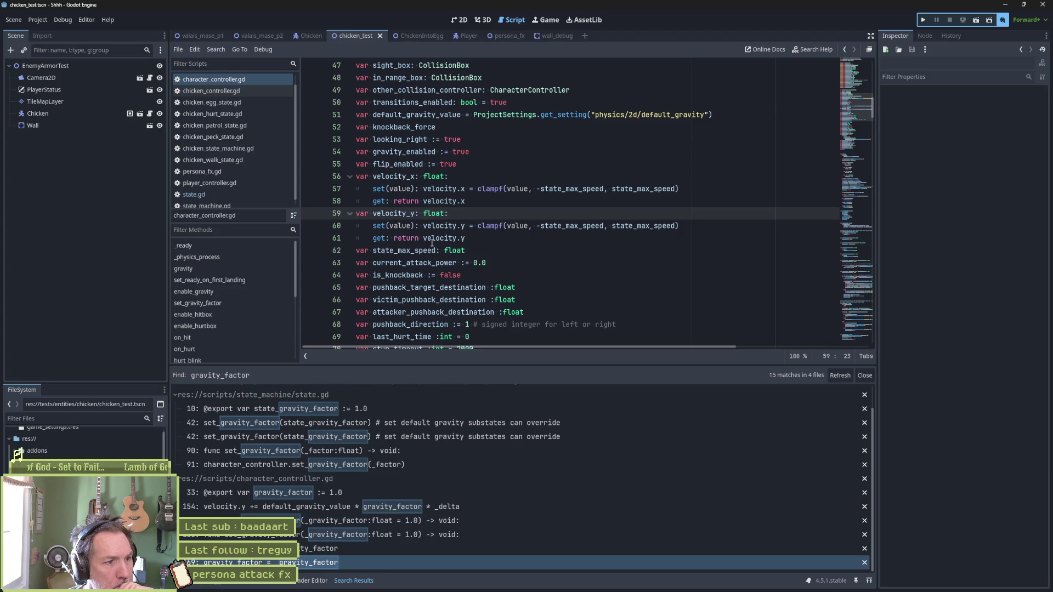
pyautogui.click(213, 258)
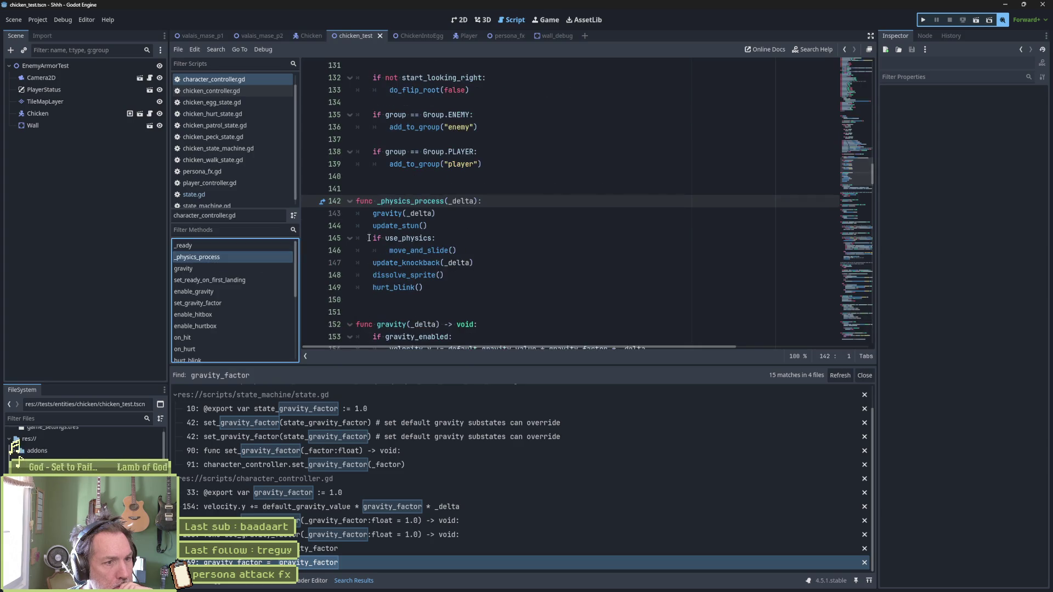
pyautogui.doubleClick(393, 214)
# Step: Insert print_debug(self, " ") as new line 155 after the velocity.y gravity update
pyautogui.scroll(-2, 502, 228)
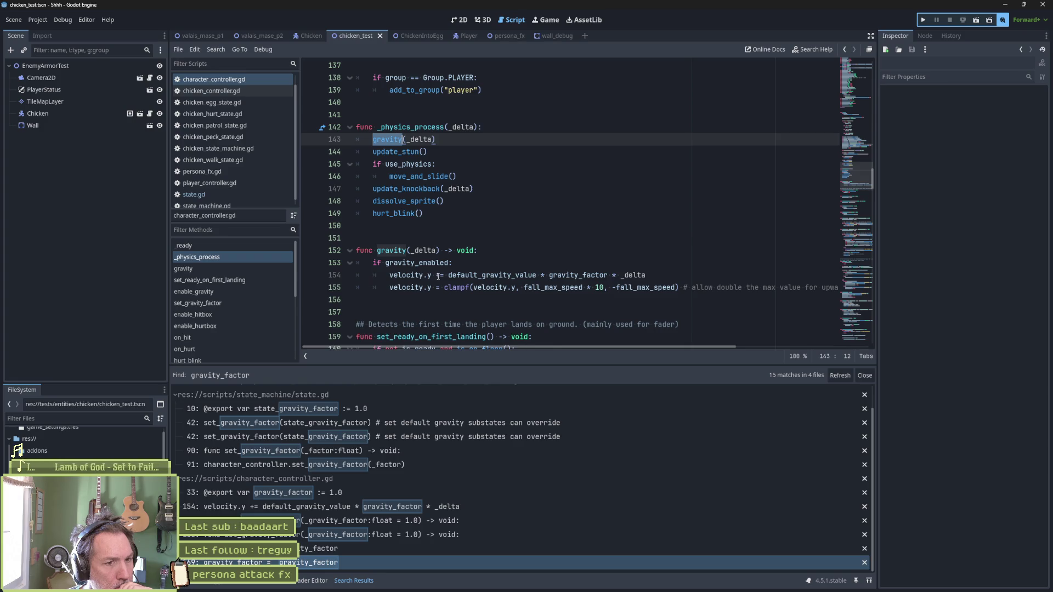
pyautogui.moveTo(567, 275)
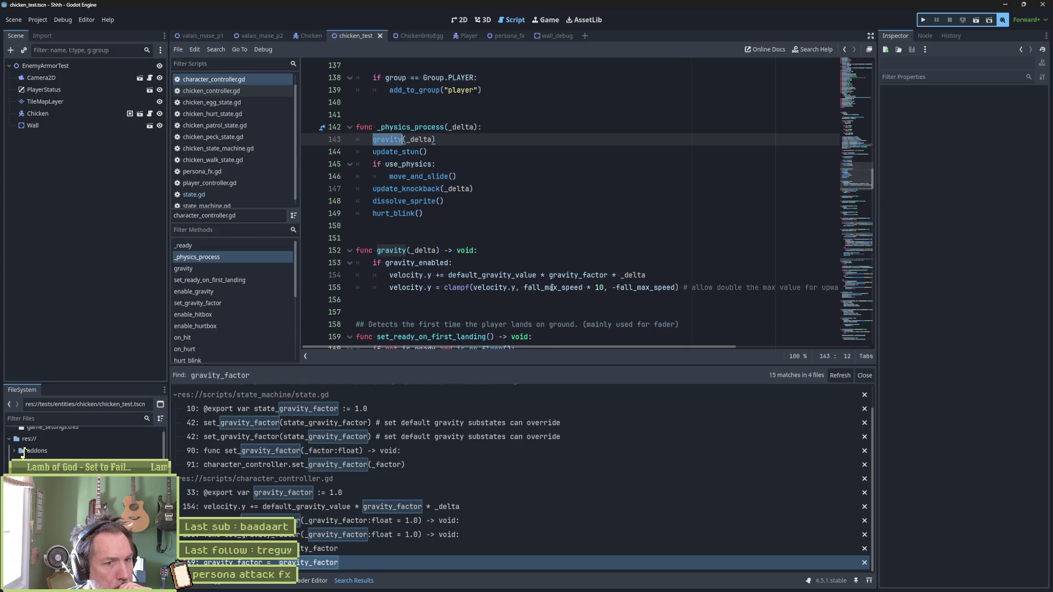
pyautogui.click(662, 276)
pyautogui.press('Return')
pyautogui.write('print')
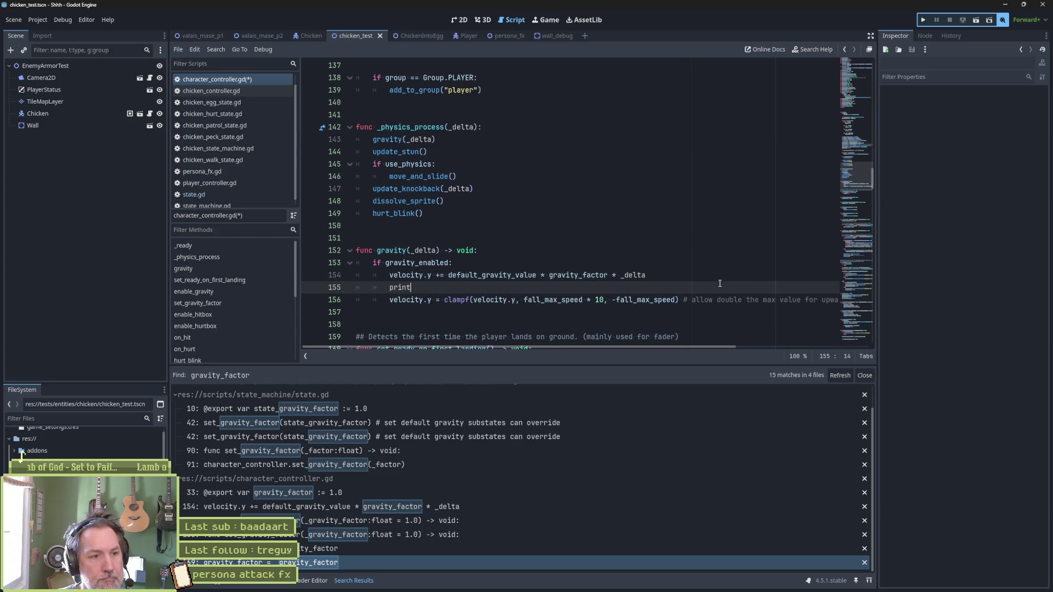
pyautogui.write('_debug(self,')
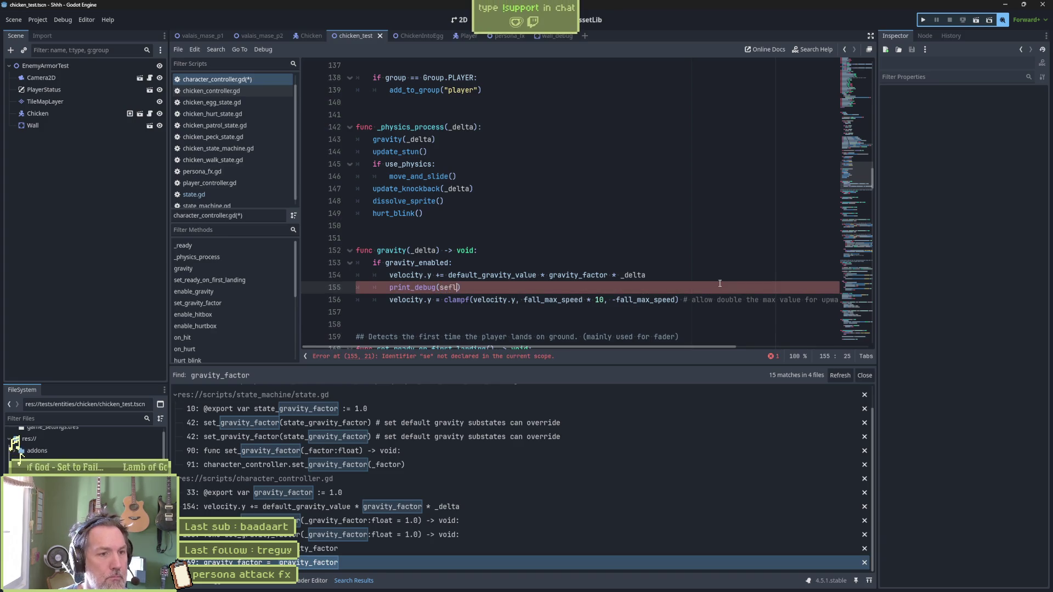
pyautogui.write(' "')
pyautogui.press('Up')
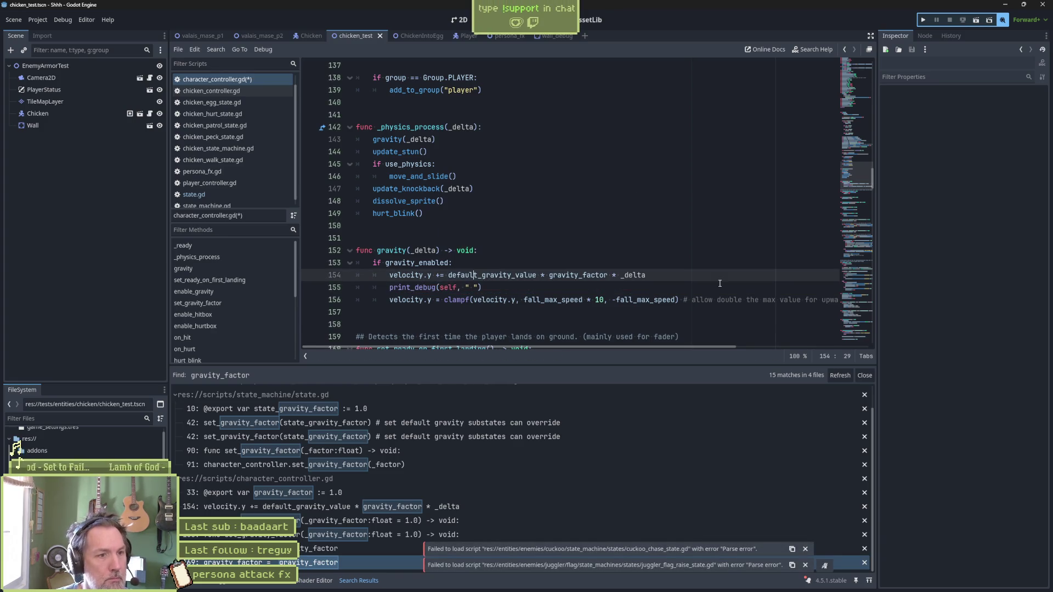
pyautogui.hotkey('ctrl', 'Right')
pyautogui.hotkey('ctrl', 'Right')
pyautogui.press('Down')
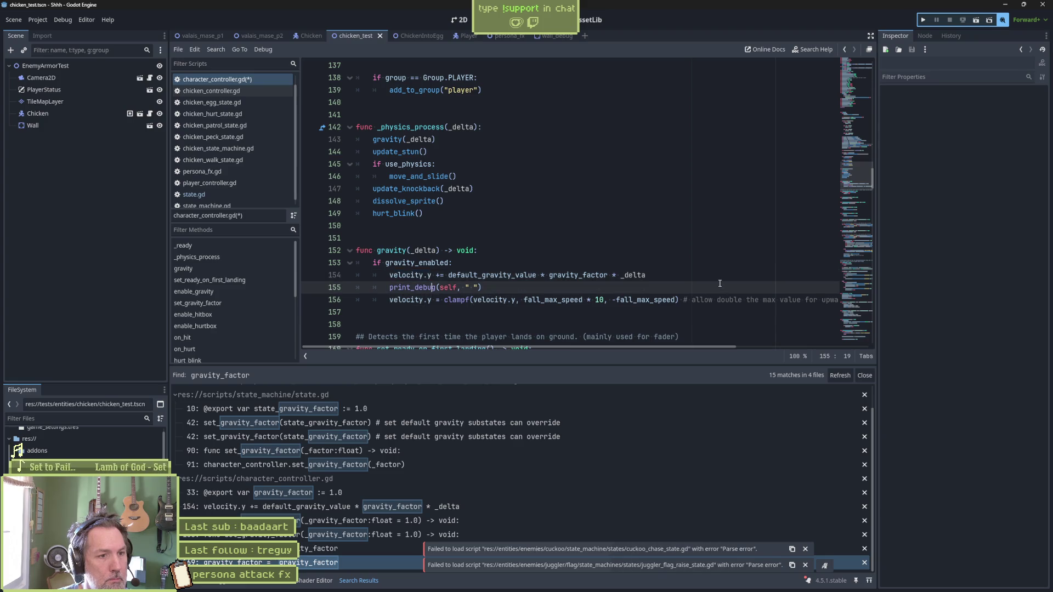
# Step: Make line 155 print " velocity.y: " with velocity.y and run the scene briefly
pyautogui.write(', velocity.y: ", velocity.y')
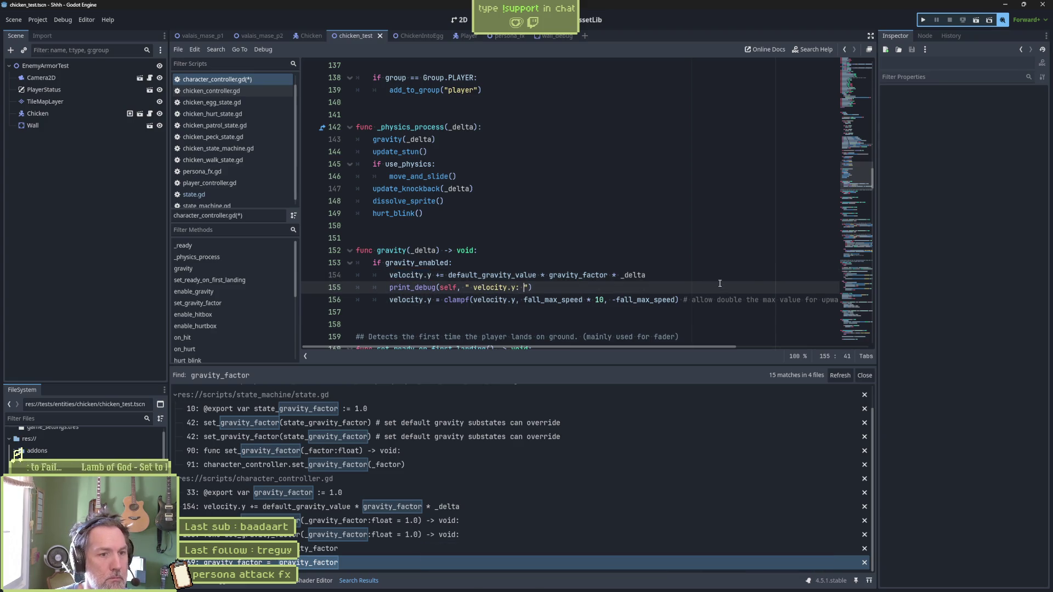
pyautogui.press('F6')
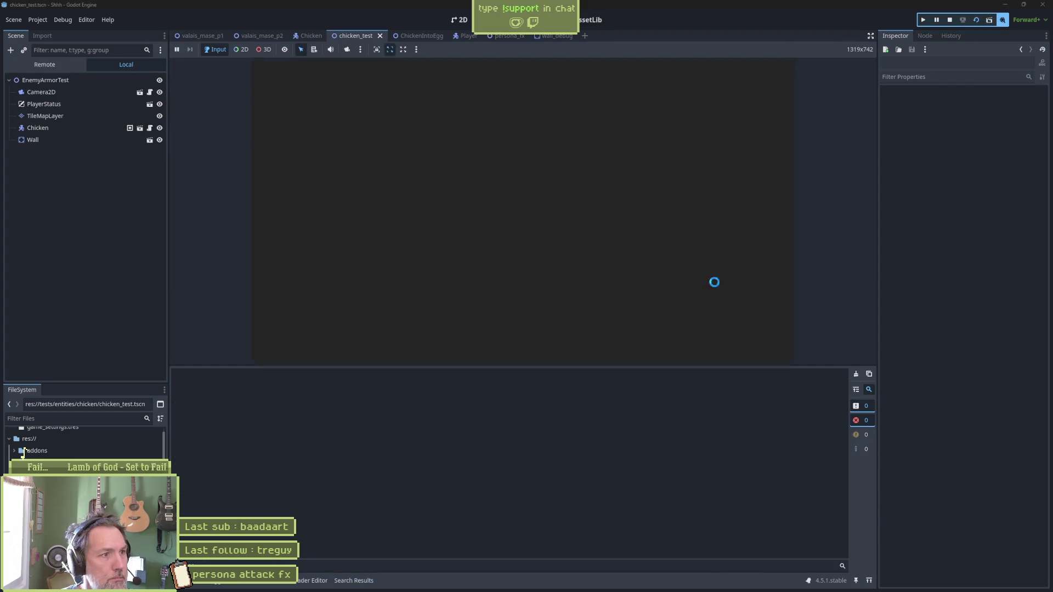
pyautogui.press('F8')
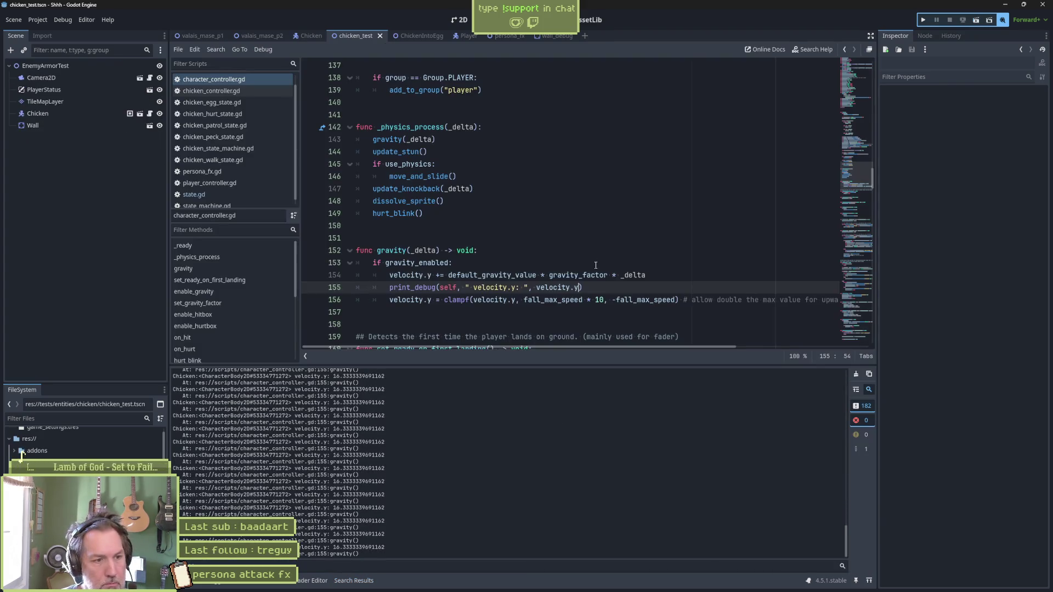
# Step: Select the output log lines where velocity.y drops from 416.33 to 16.33
pyautogui.scroll(15, 838, 487)
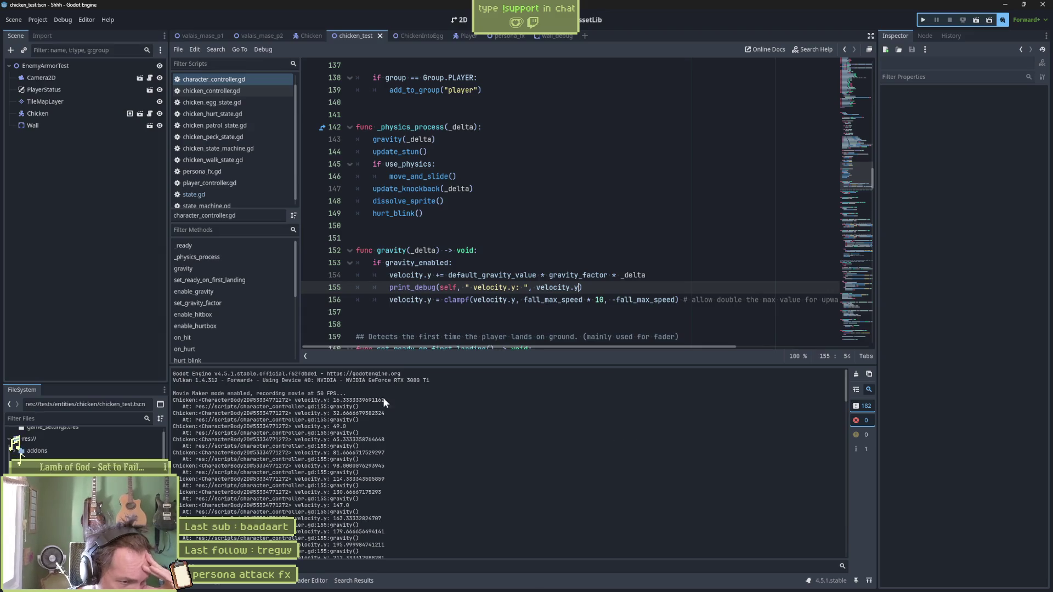
pyautogui.scroll(-10, 346, 411)
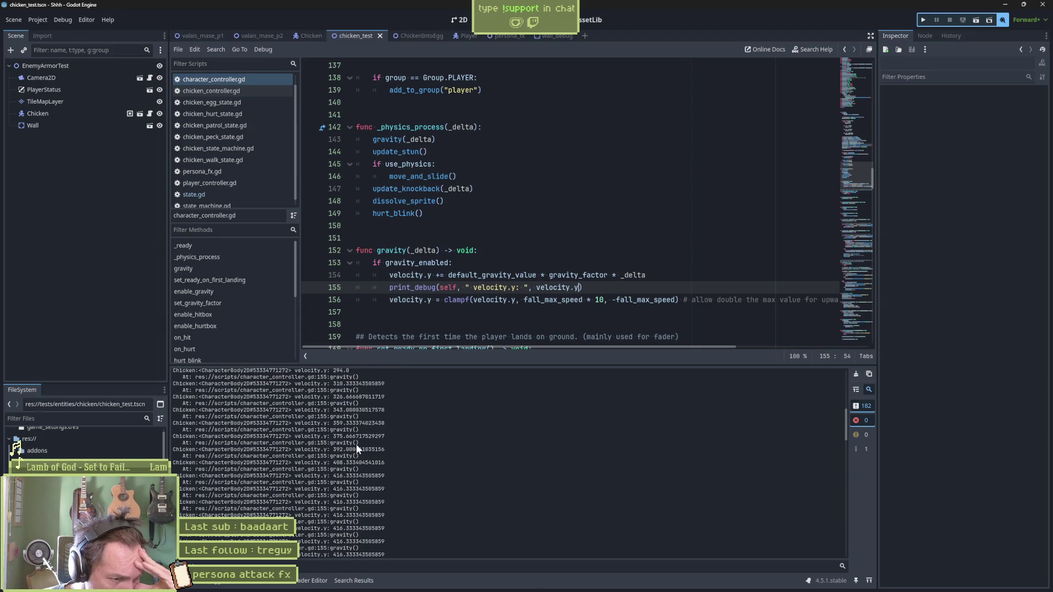
pyautogui.moveTo(337, 463)
pyautogui.mouseDown()
pyautogui.moveTo(359, 477)
pyautogui.moveTo(366, 516)
pyautogui.mouseUp()
pyautogui.scroll(-5, 408, 509)
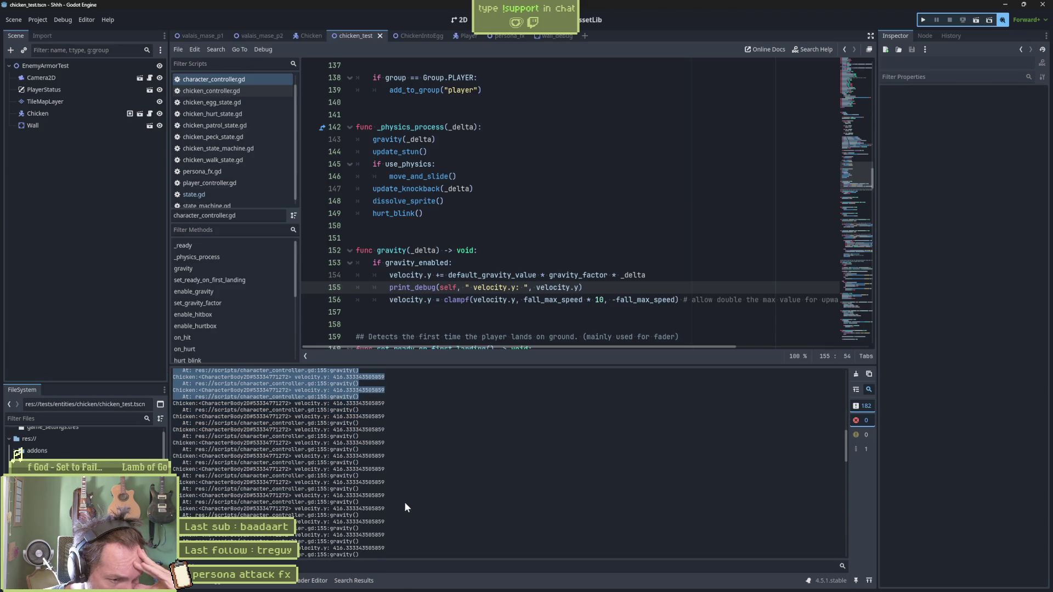
pyautogui.scroll(-5, 400, 503)
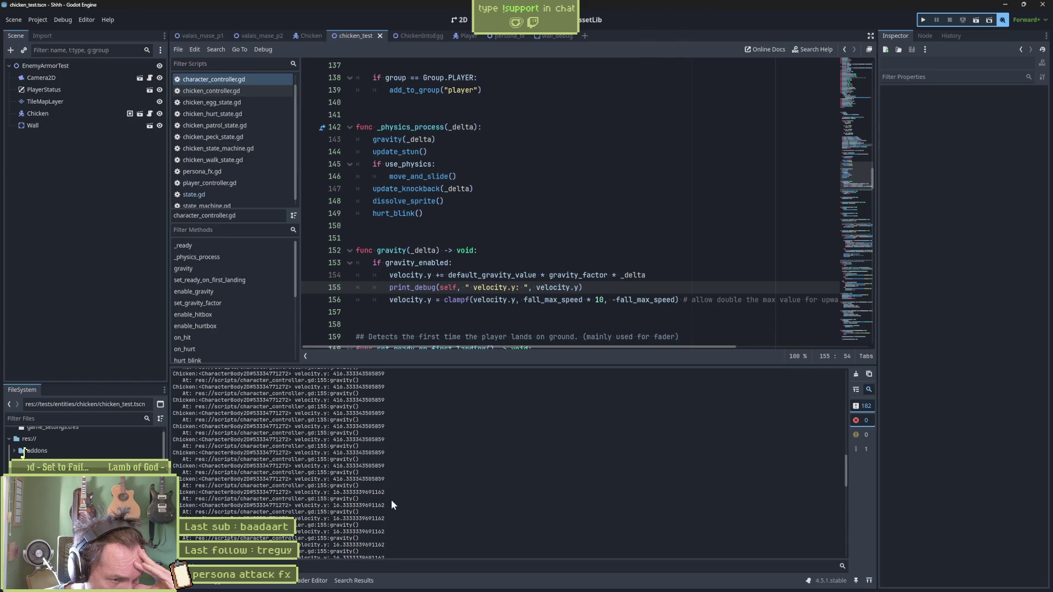
pyautogui.moveTo(335, 436); pyautogui.dragTo(376, 500)
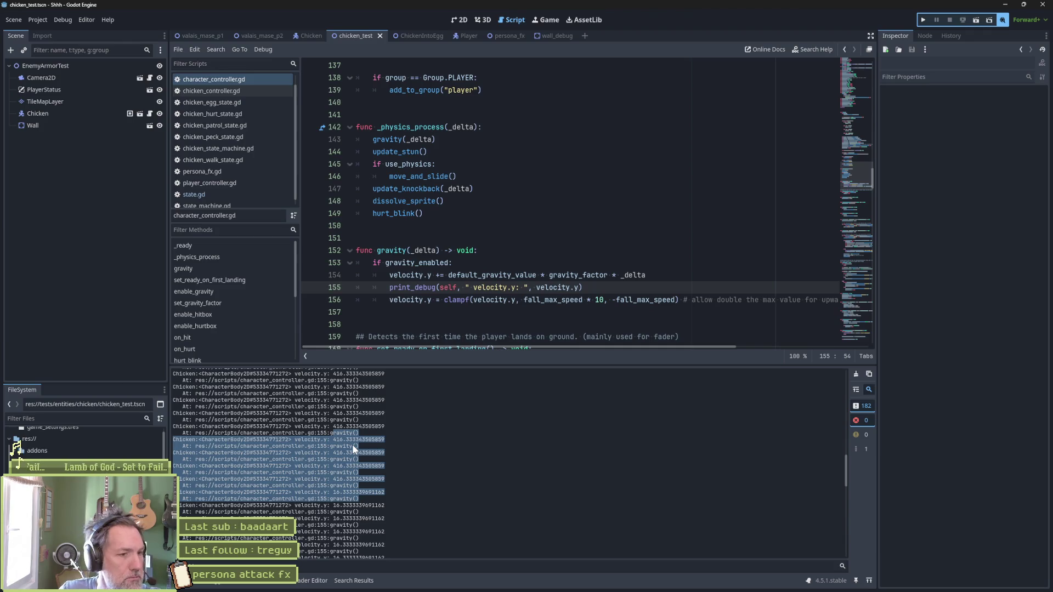
# Step: Select the log lines where velocity.y reaches 408.33 and 416.33, then highlight fall_max_speed * 10
pyautogui.scroll(5, 401, 397)
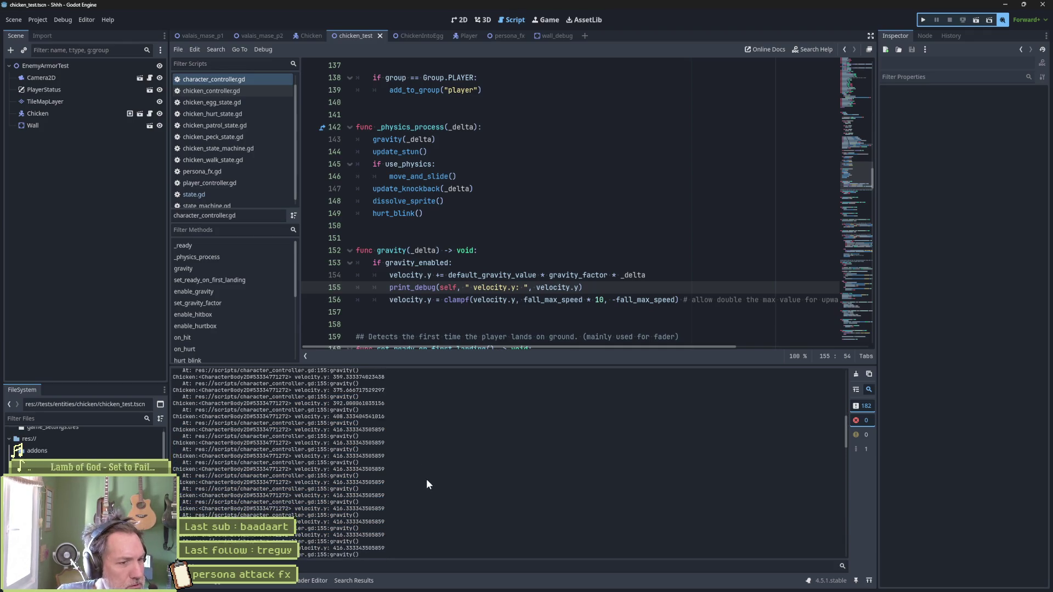
pyautogui.scroll(3, 426, 481)
pyautogui.scroll(-2, 421, 478)
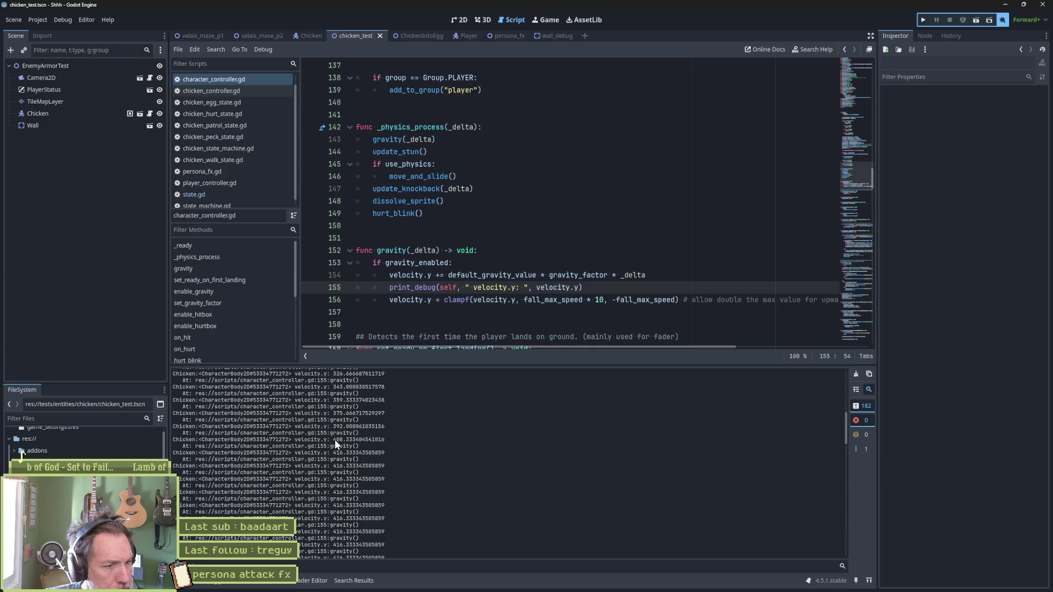
pyautogui.moveTo(333, 439); pyautogui.dragTo(352, 452)
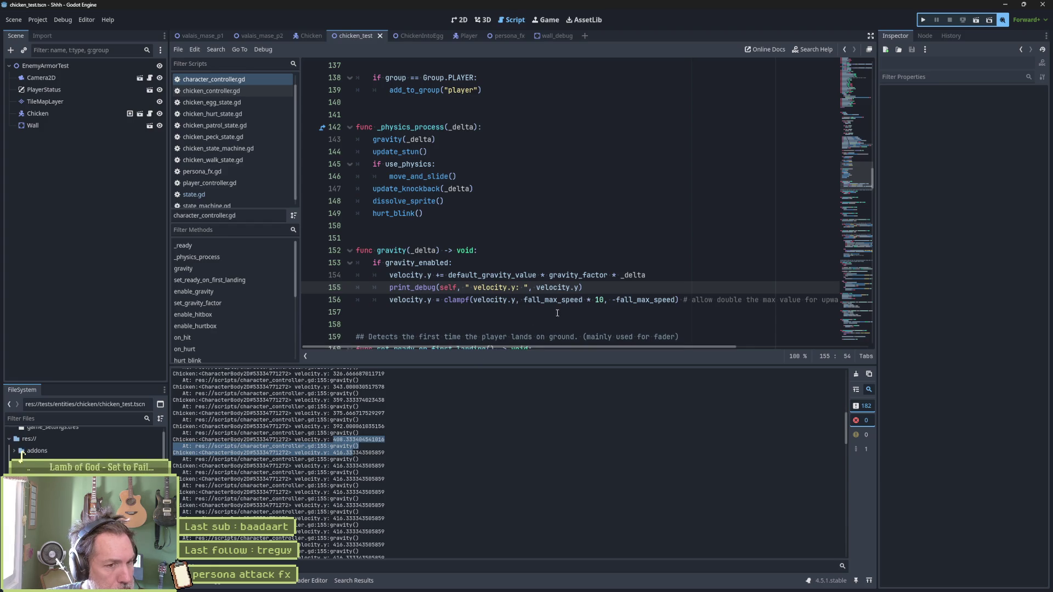
pyautogui.moveTo(603, 301); pyautogui.dragTo(523, 303)
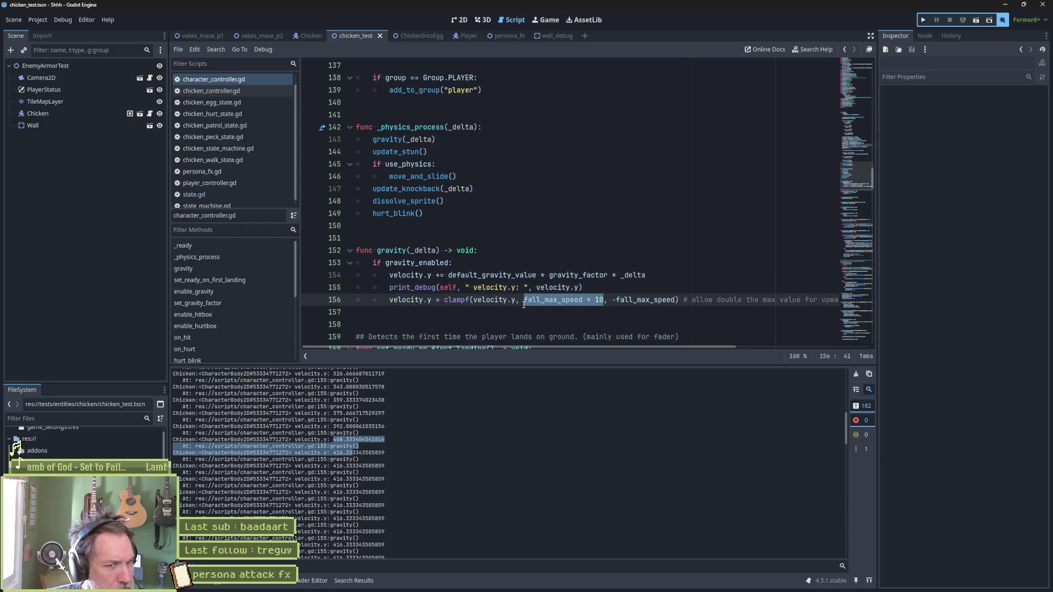
# Step: Change 'double' in the clamp comment on line 156 to 'x10'
pyautogui.moveTo(554, 346); pyautogui.dragTo(618, 342)
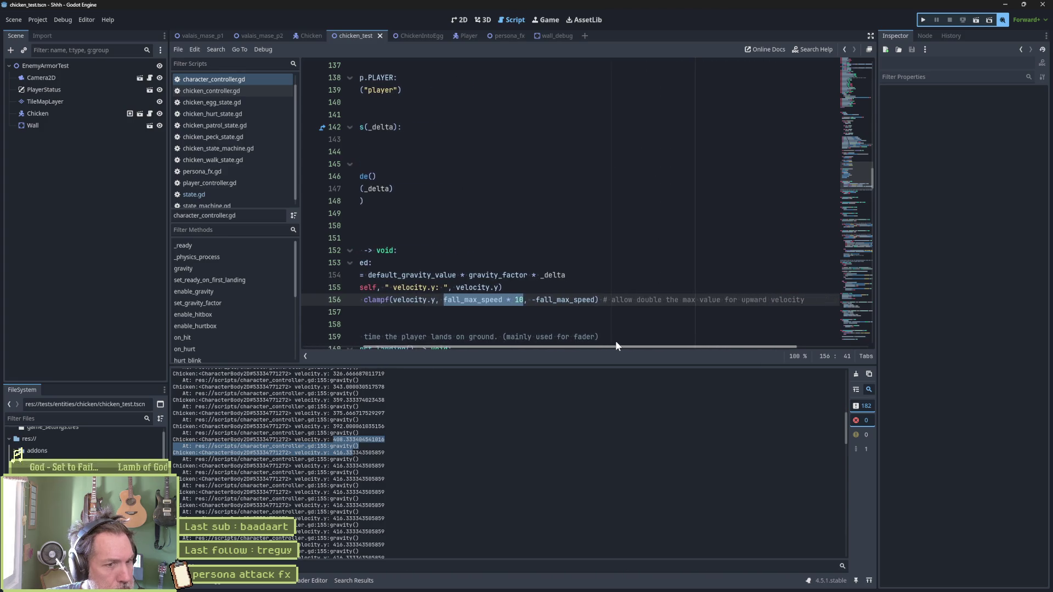
pyautogui.doubleClick(645, 299)
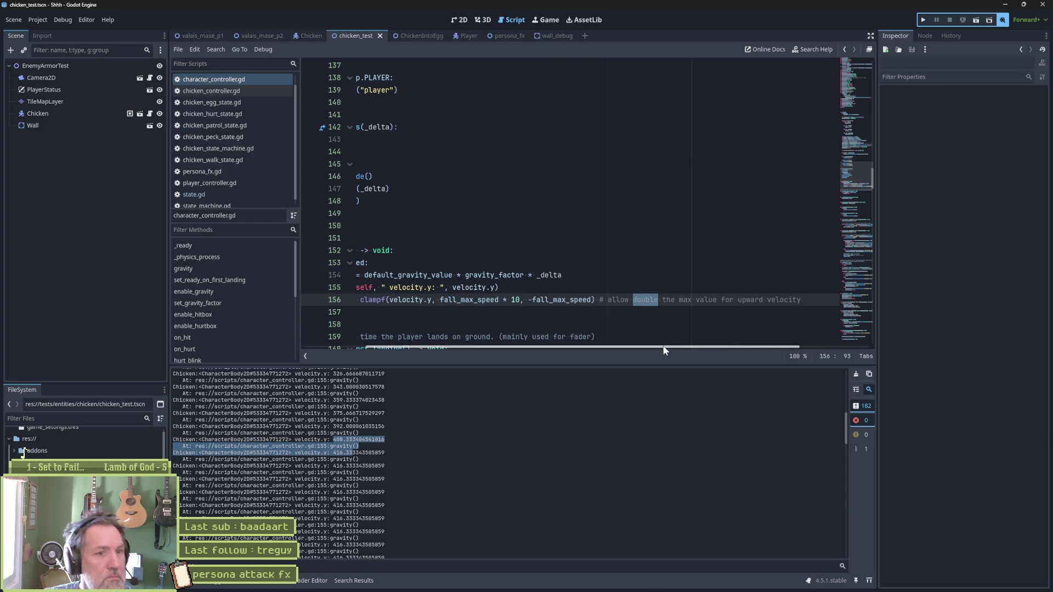
pyautogui.write('10')
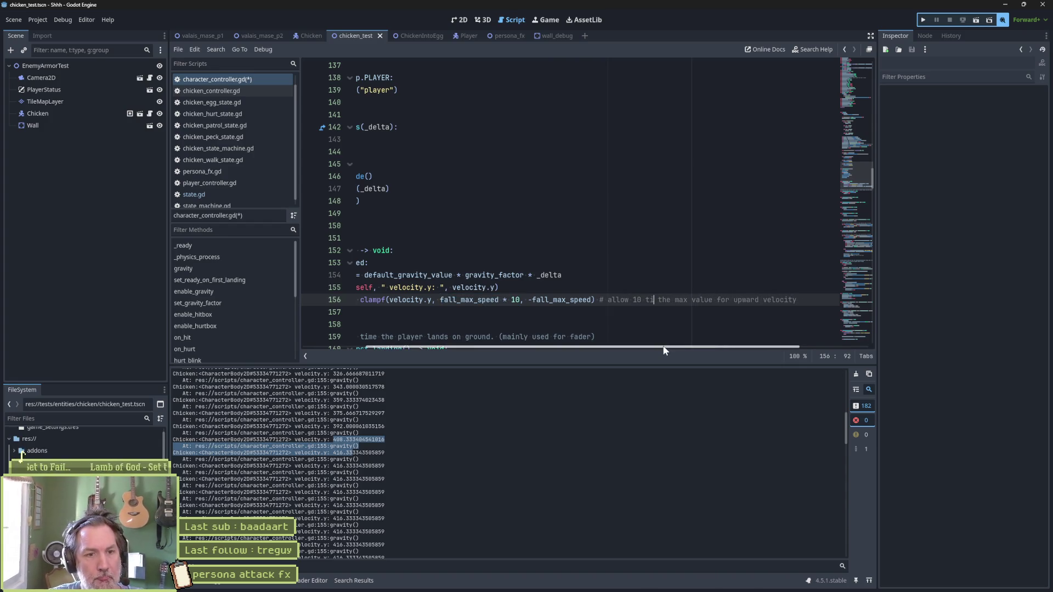
pyautogui.press('BackSpace')
pyautogui.write('x')
pyautogui.press('Right')
pyautogui.write('0')
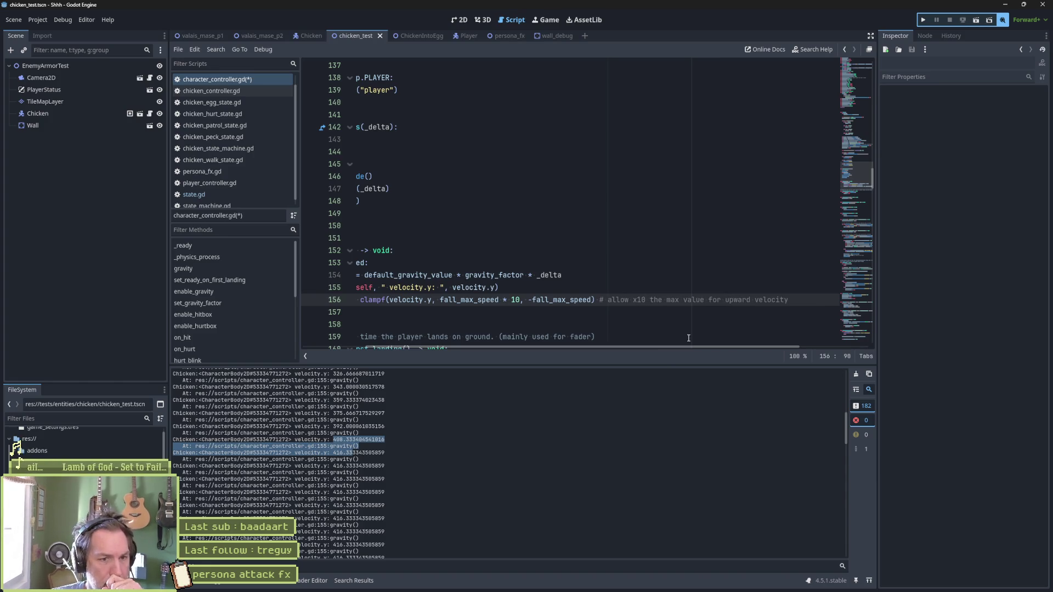
# Step: Delete the velocity print_debug line and save character_controller.gd
pyautogui.moveTo(615, 346); pyautogui.dragTo(542, 350)
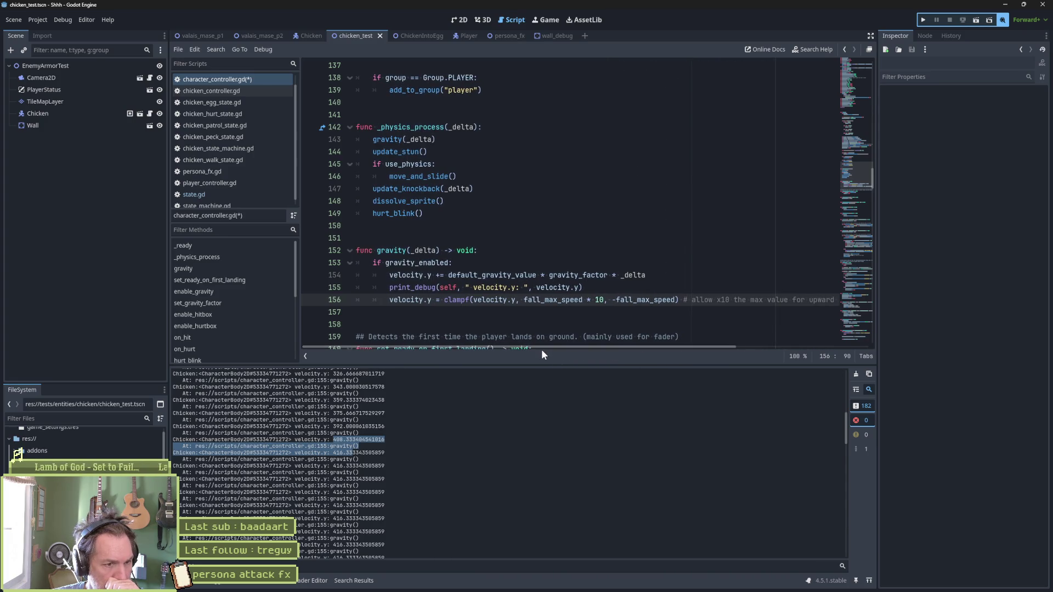
pyautogui.moveTo(664, 289); pyautogui.dragTo(671, 278)
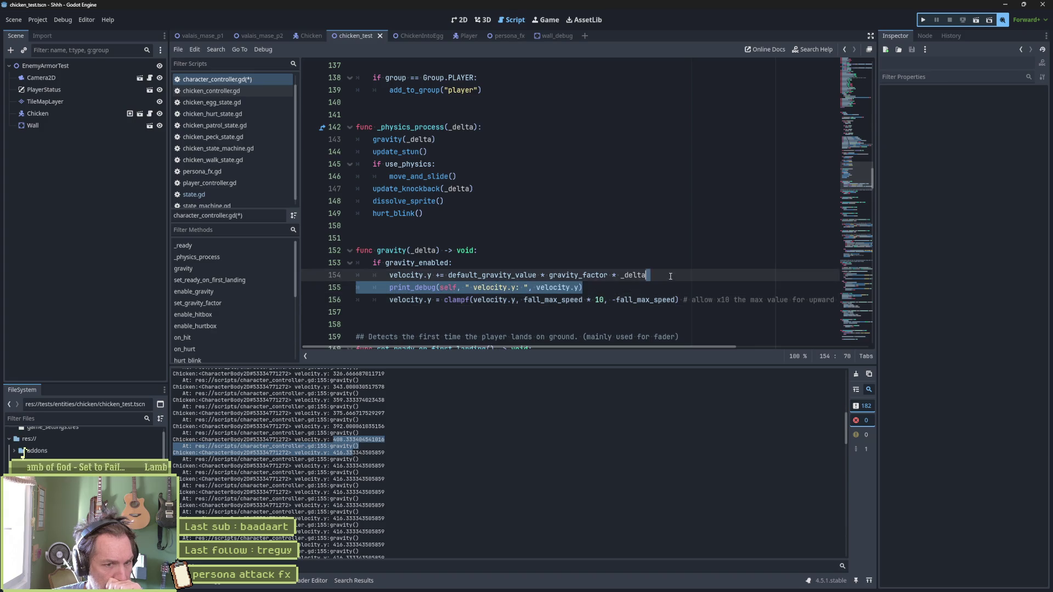
pyautogui.press('BackSpace')
pyautogui.hotkey('ctrl', 's')
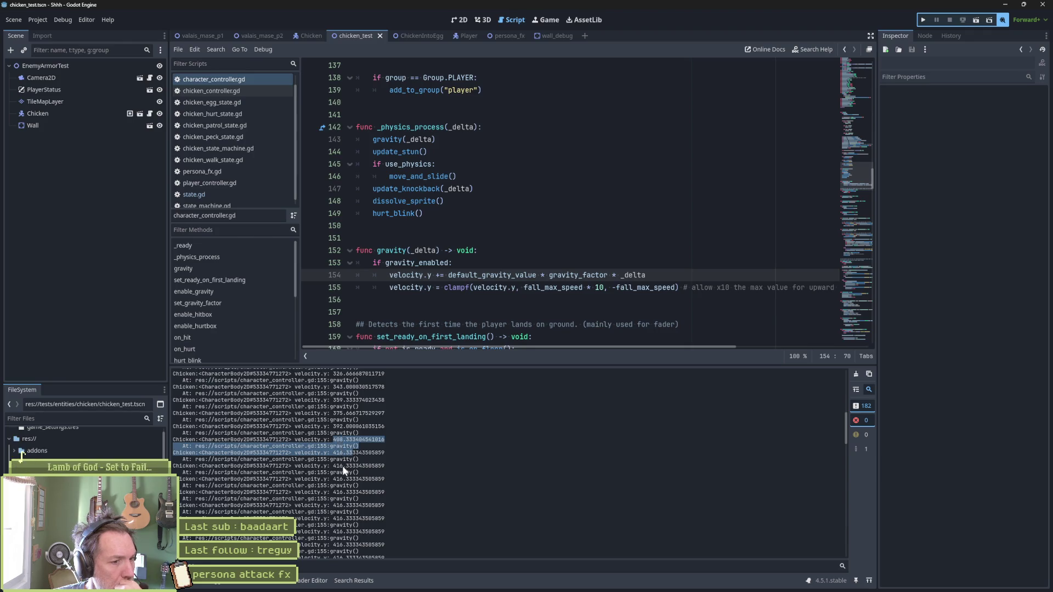
# Step: Highlight the first 16.333 velocity reading in the output log
pyautogui.scroll(-5, 345, 472)
pyautogui.scroll(-1, 353, 481)
pyautogui.moveTo(328, 455); pyautogui.dragTo(396, 470)
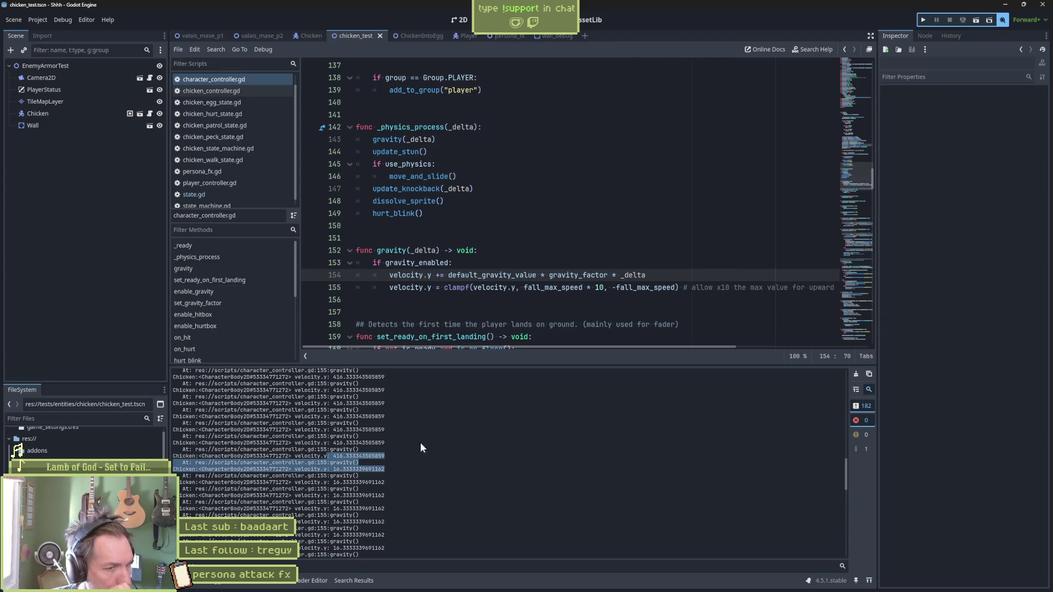
# Step: Look up gravity_factor across the project, then switch to the Chicken scene
pyautogui.doubleClick(566, 274)
pyautogui.hotkey('ctrl', 'shift', 'f')
pyautogui.press('Escape')
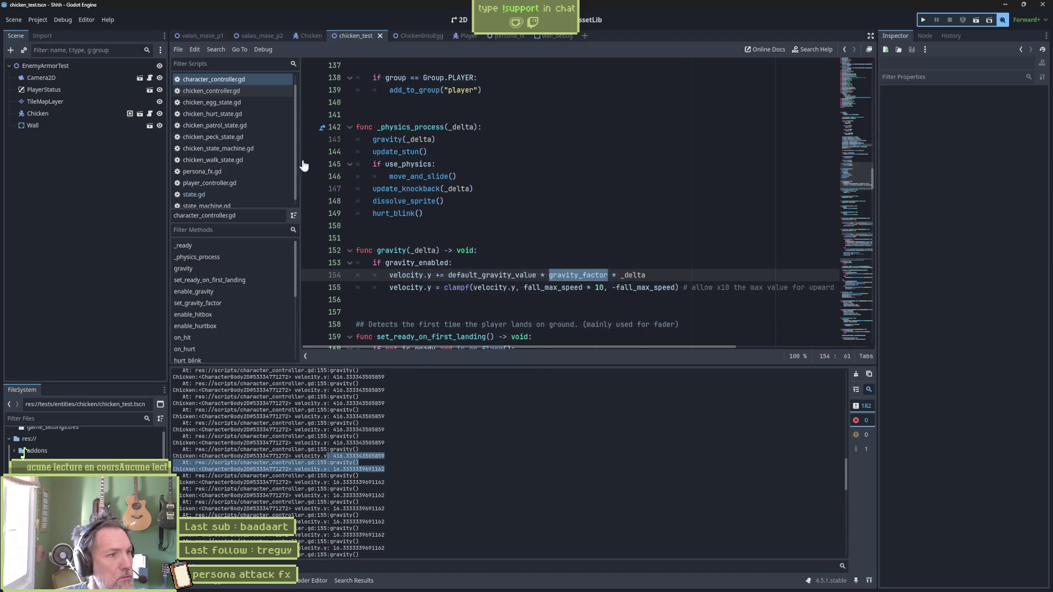
pyautogui.click(305, 37)
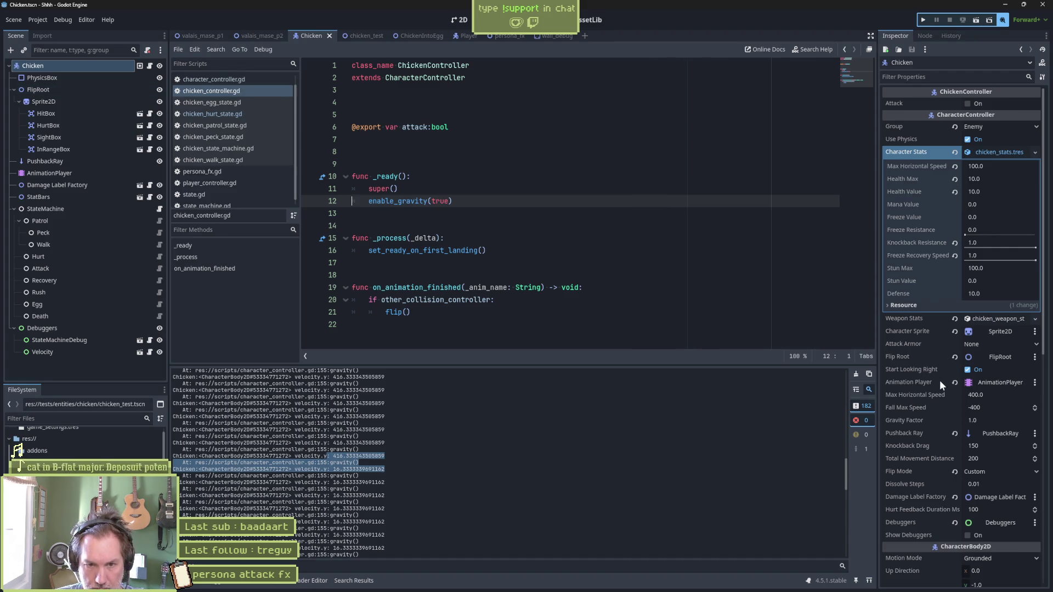
# Step: Set the Chicken's Gravity Factor to 0.1 in the Inspector
pyautogui.click(986, 419)
pyautogui.write('0.1')
pyautogui.press('Return')
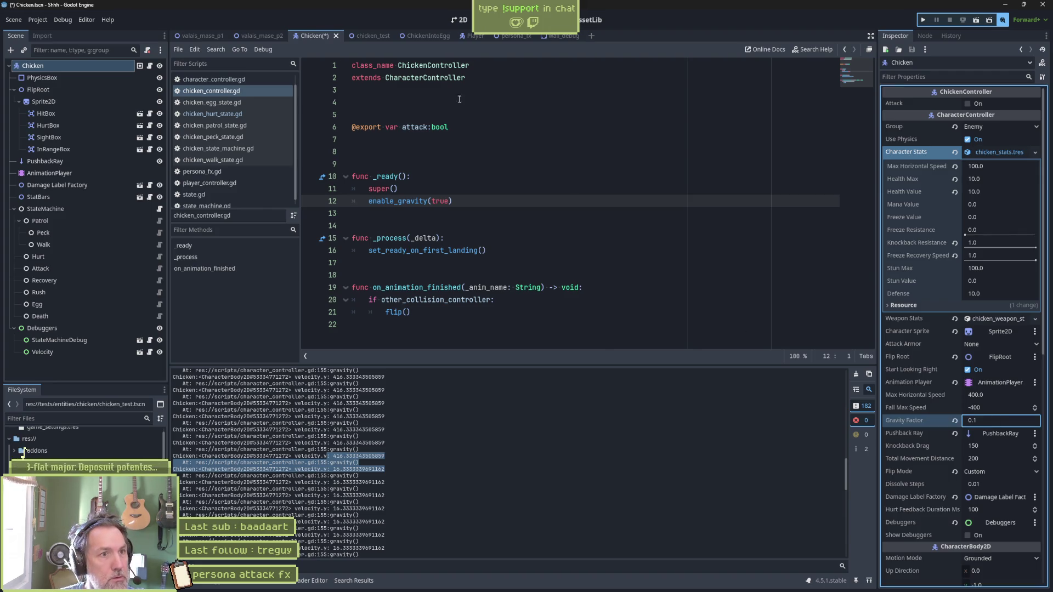
# Step: Run the chicken_test scene and stop it after a few seconds
pyautogui.click(367, 36)
pyautogui.press('F6')
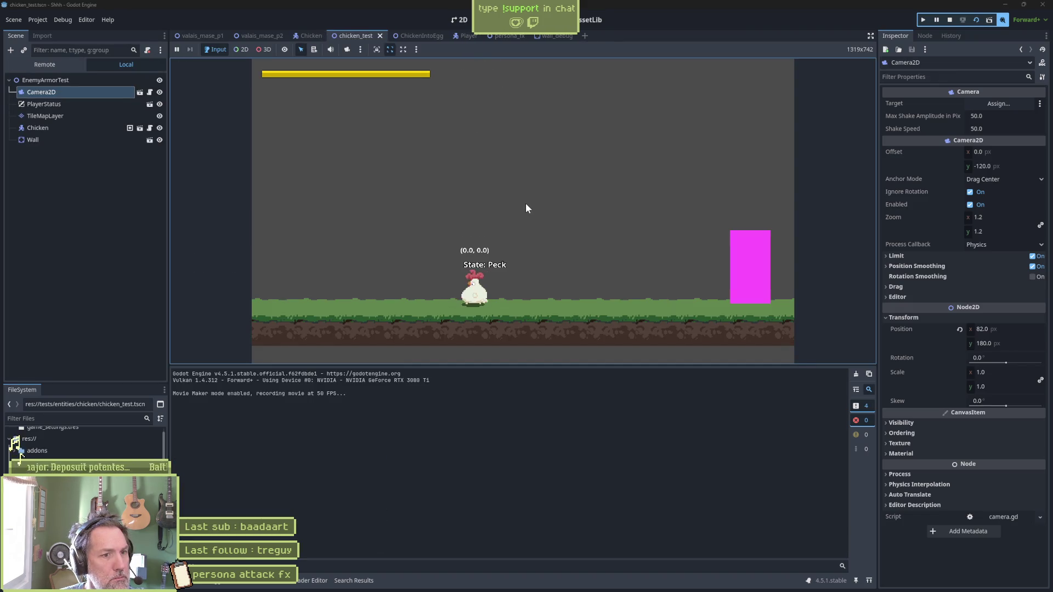
pyautogui.press('F8')
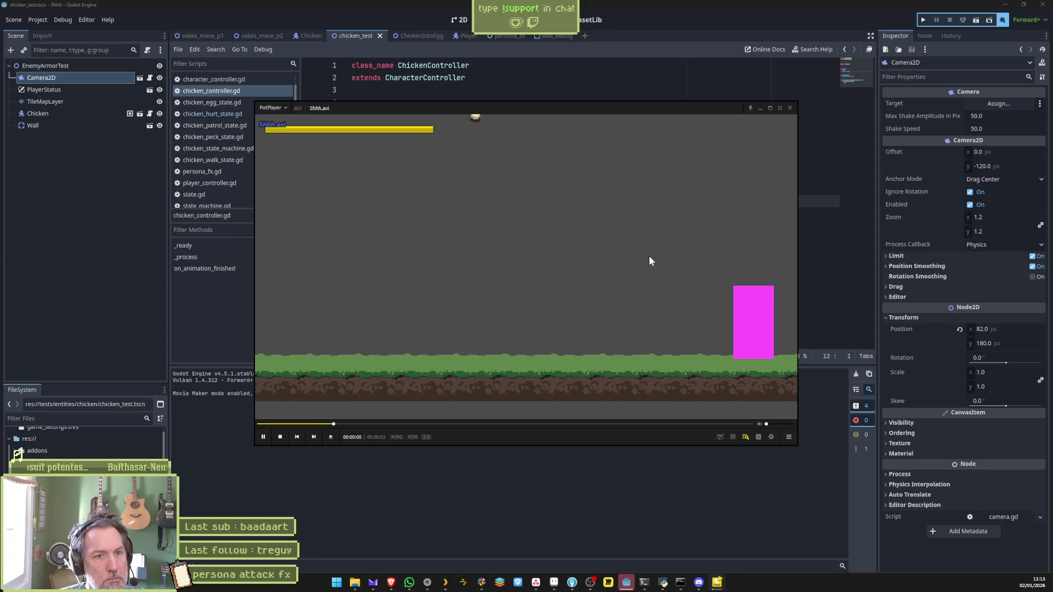
# Step: Scrub through the opening frames of Shhh.avi, then return to the Godot editor
pyautogui.click(290, 424)
pyautogui.click(298, 424)
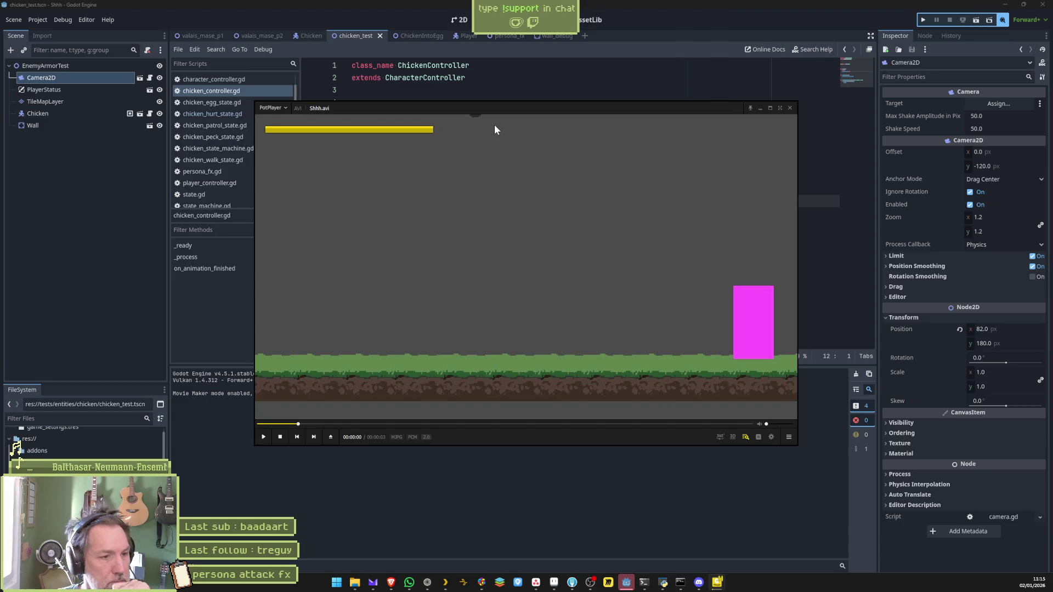
pyautogui.moveTo(294, 427); pyautogui.dragTo(259, 426)
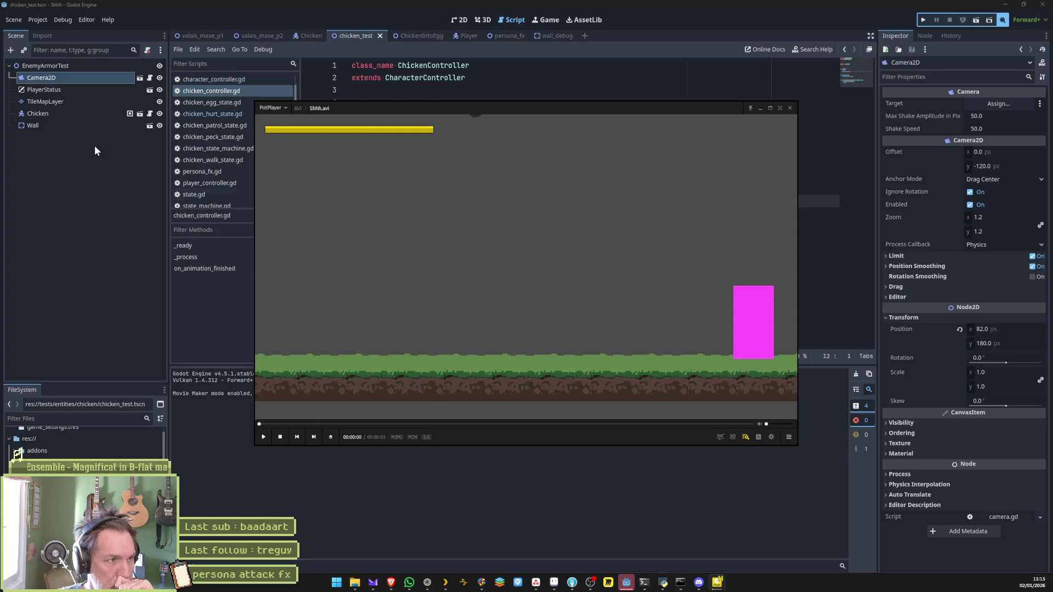
pyautogui.click(670, 79)
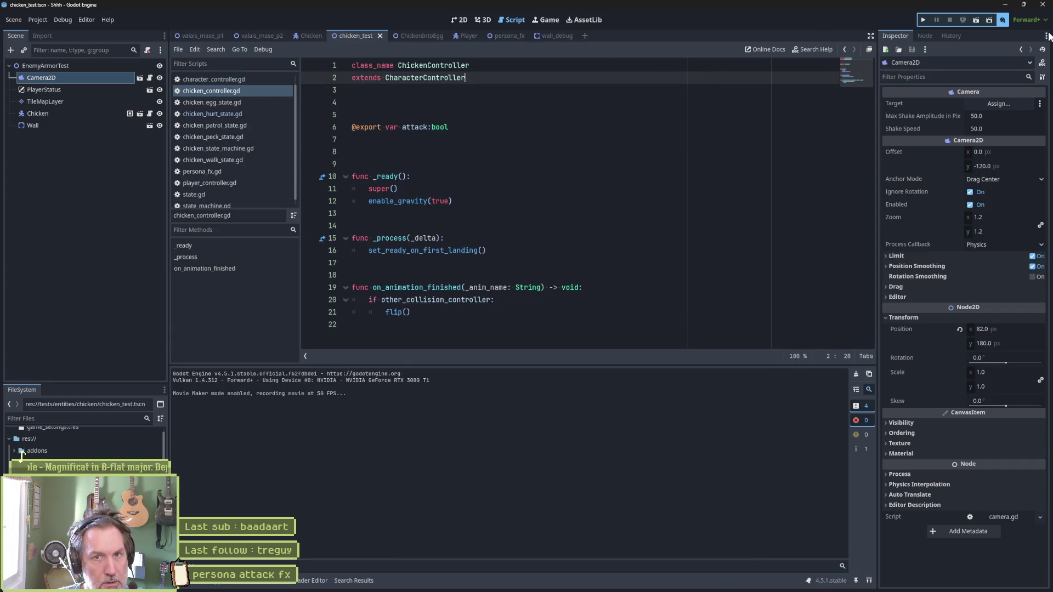
# Step: Run chicken_test, inspect the live GameManager node in the Remote tree, then stop
pyautogui.click(976, 19)
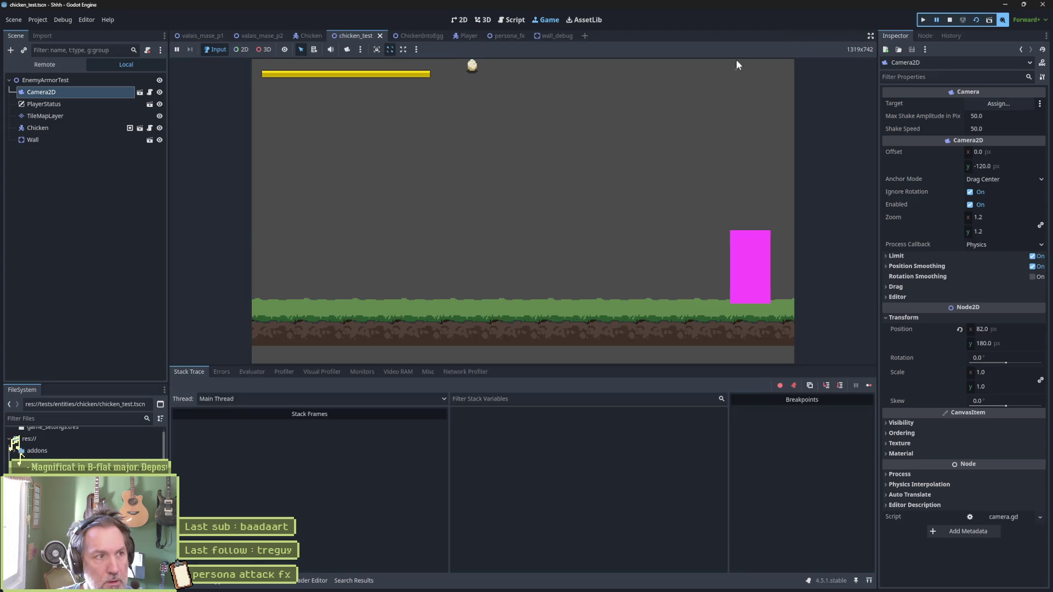
pyautogui.click(28, 61)
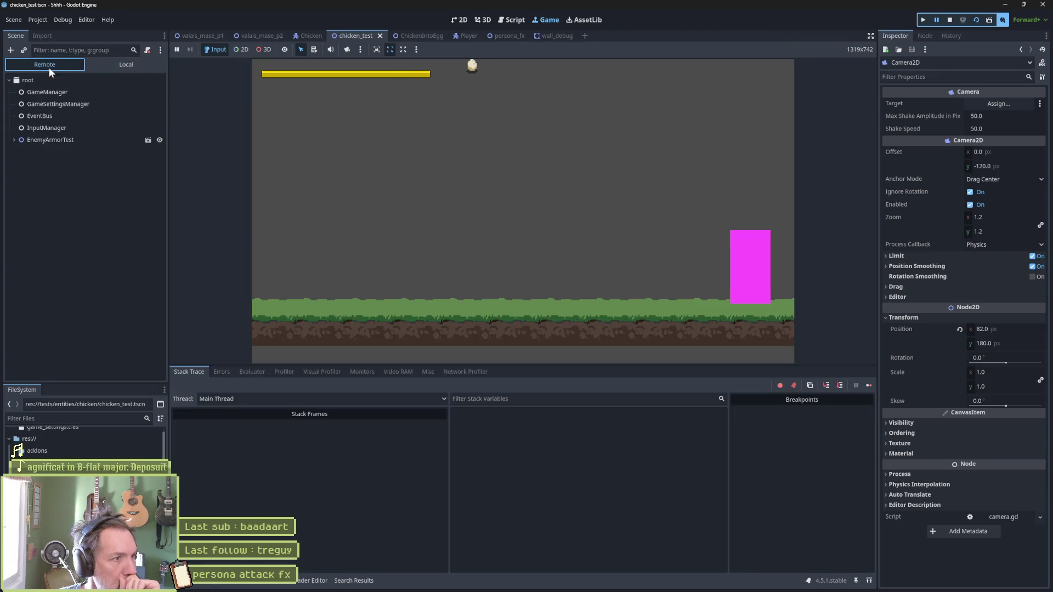
pyautogui.click(87, 91)
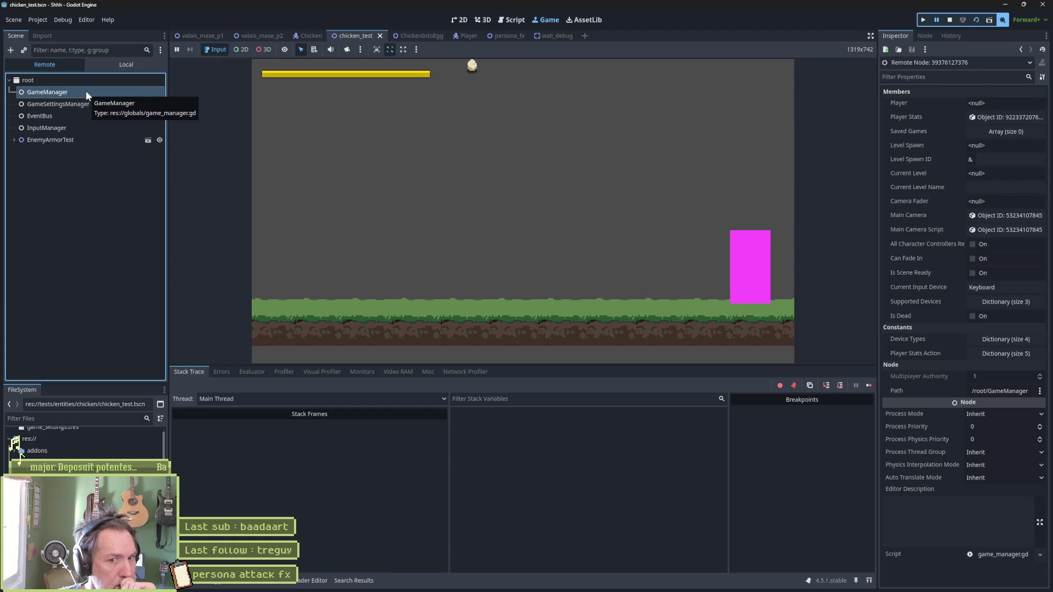
pyautogui.click(949, 21)
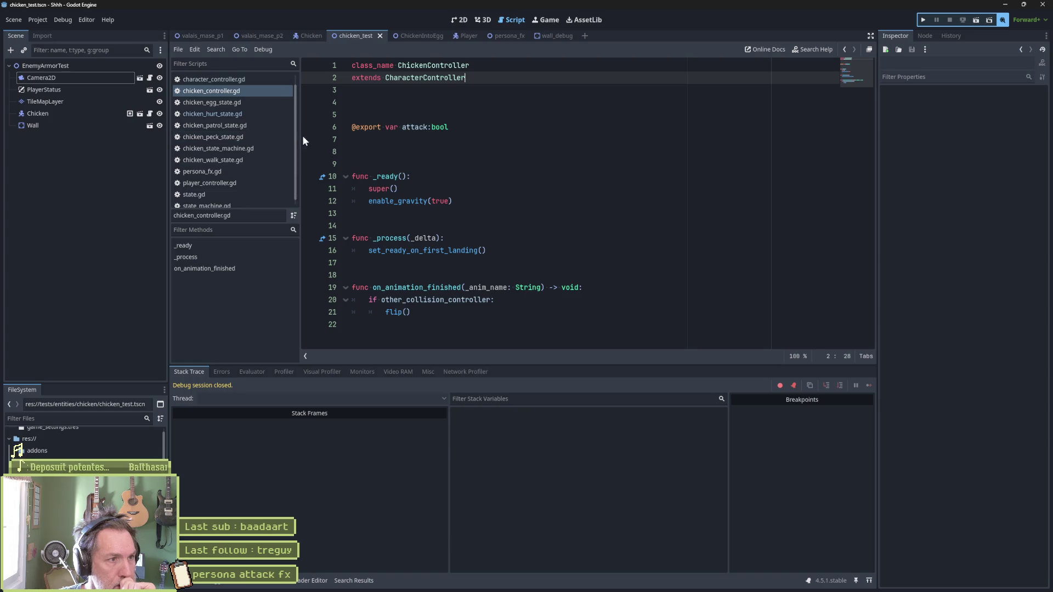
# Step: Open game_manager.gd and fold all function bodies to their headers
pyautogui.hotkey('ctrl', 'alt', 'o')
pyautogui.write('game')
pyautogui.press('Return')
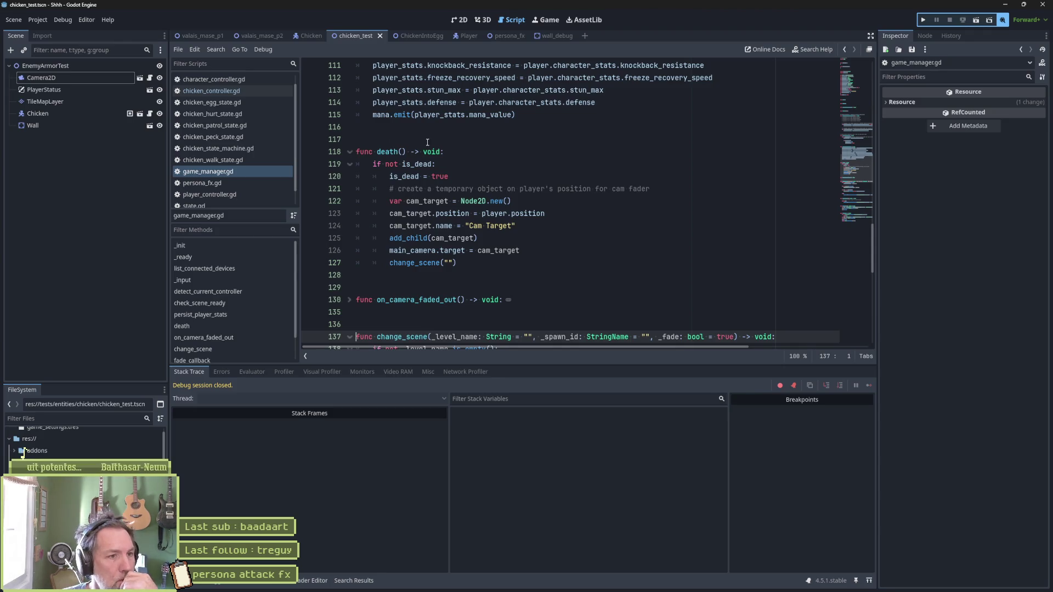
pyautogui.click(447, 152)
pyautogui.hotkey('ctrl', 'alt', 'f')
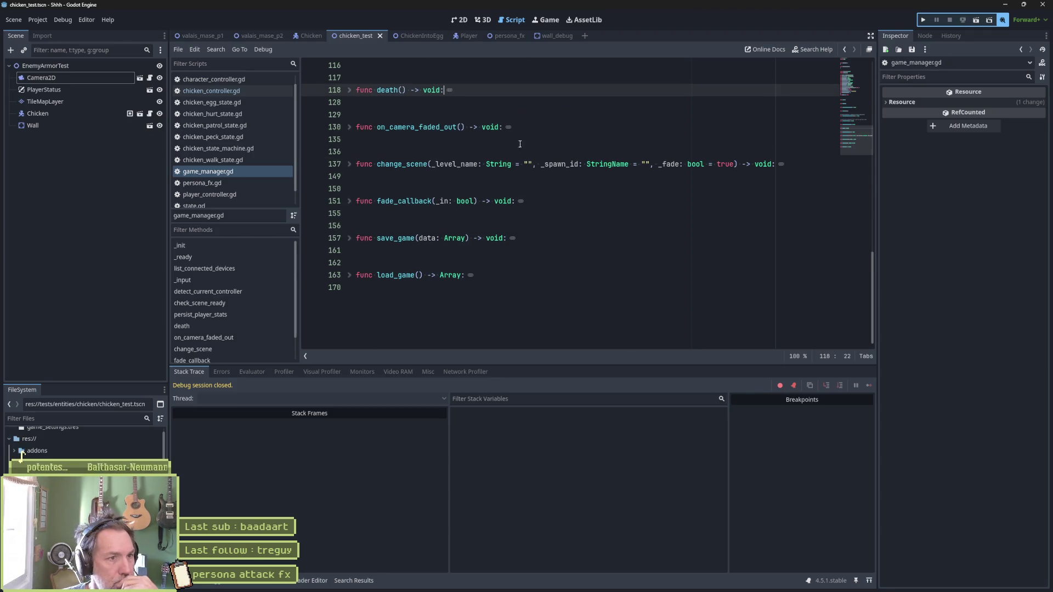
# Step: Expand and review the _init and _ready functions, then fold _ready back
pyautogui.scroll(12, 559, 164)
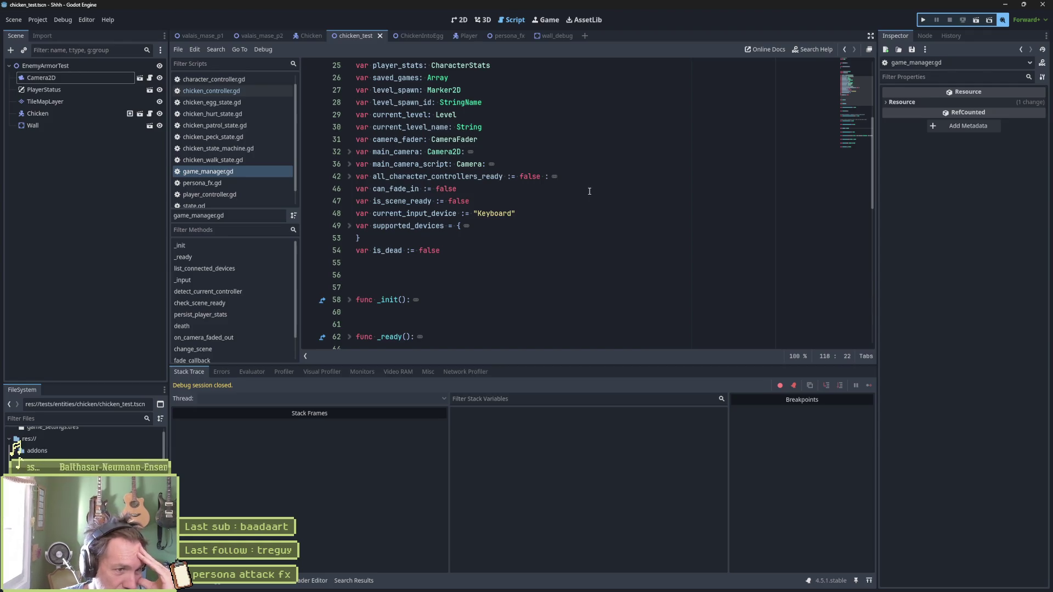
pyautogui.scroll(-1, 480, 260)
pyautogui.scroll(-2, 480, 261)
pyautogui.click(350, 190)
pyautogui.click(349, 189)
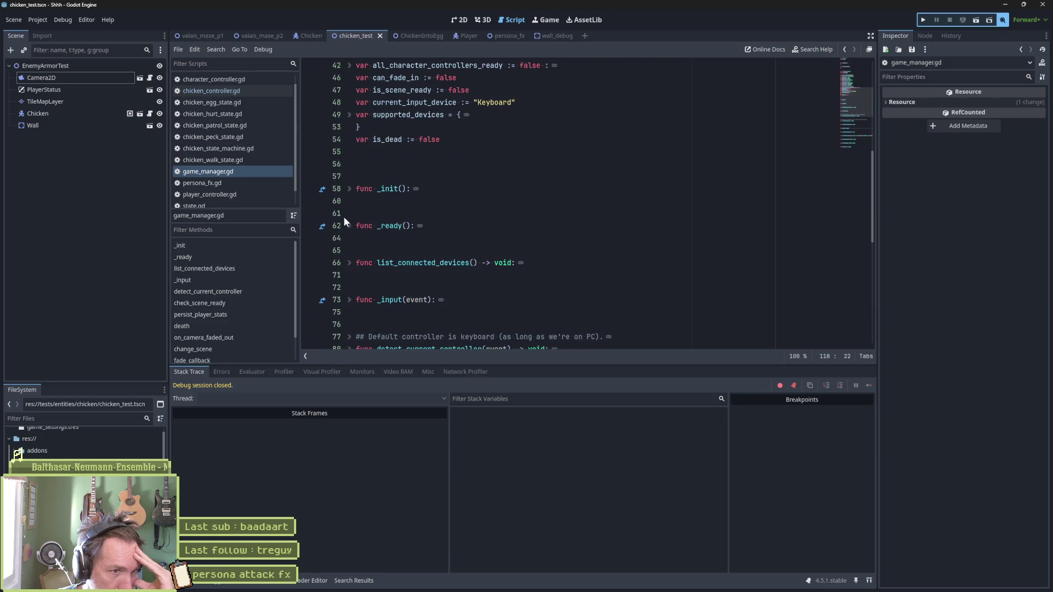
pyautogui.keyDown('shift'); pyautogui.click(348, 225); pyautogui.keyUp('shift')
pyautogui.click(349, 226)
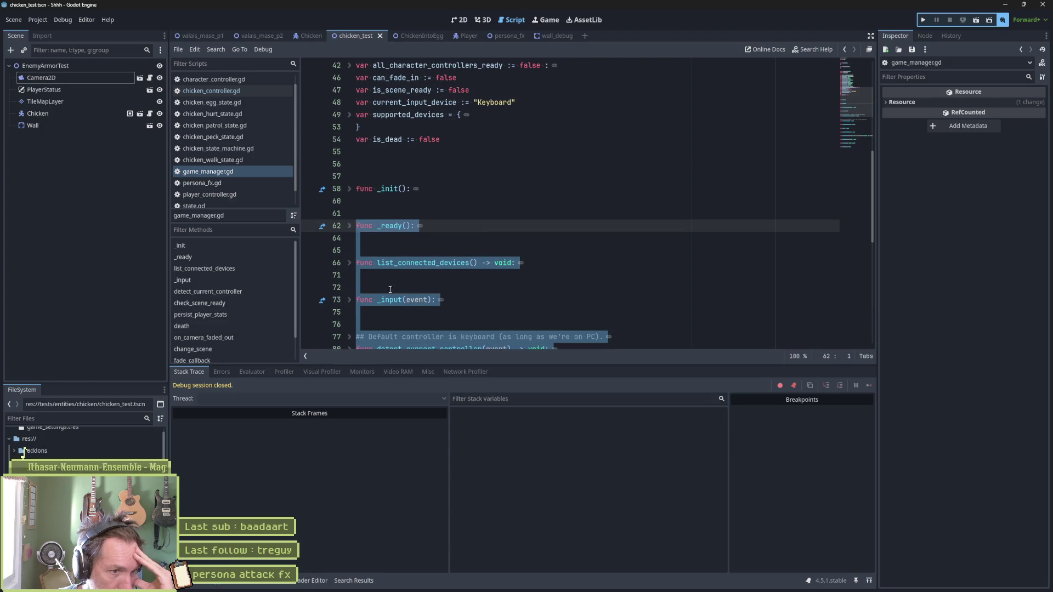
pyautogui.scroll(-3, 473, 302)
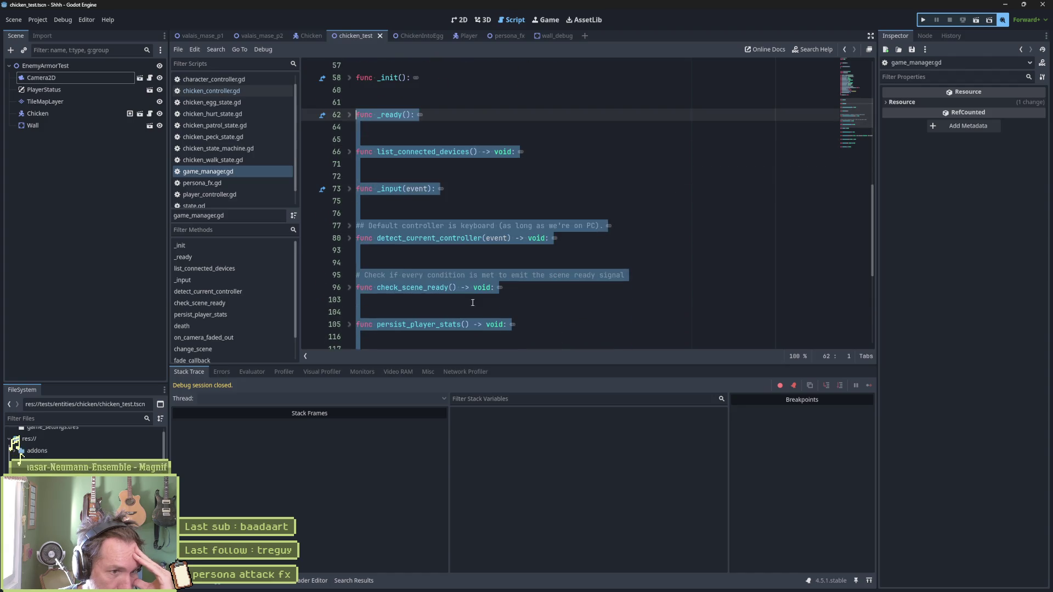
pyautogui.click(410, 242)
# Step: Expand check_scene_ready and read it, putting the caret after scene_ready.emit() on line 100
pyautogui.scroll(-2, 398, 237)
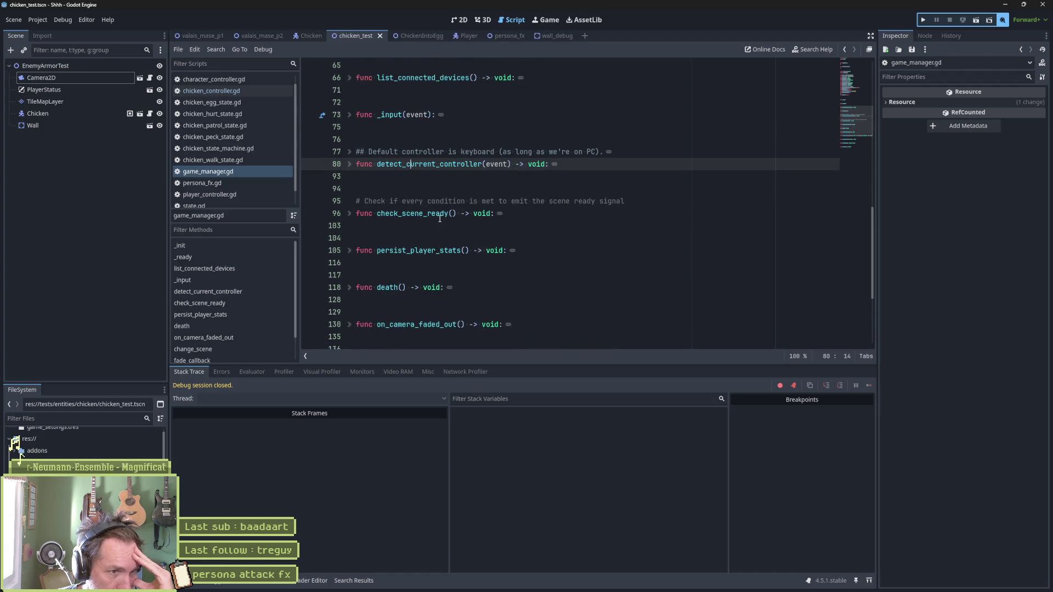
pyautogui.click(349, 214)
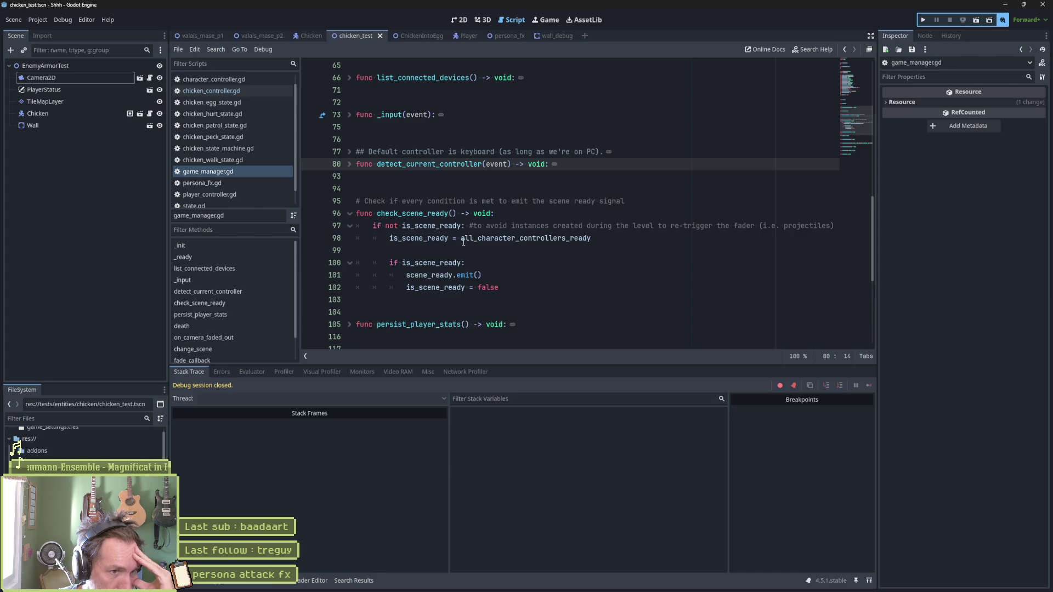
pyautogui.click(450, 263)
pyautogui.click(583, 270)
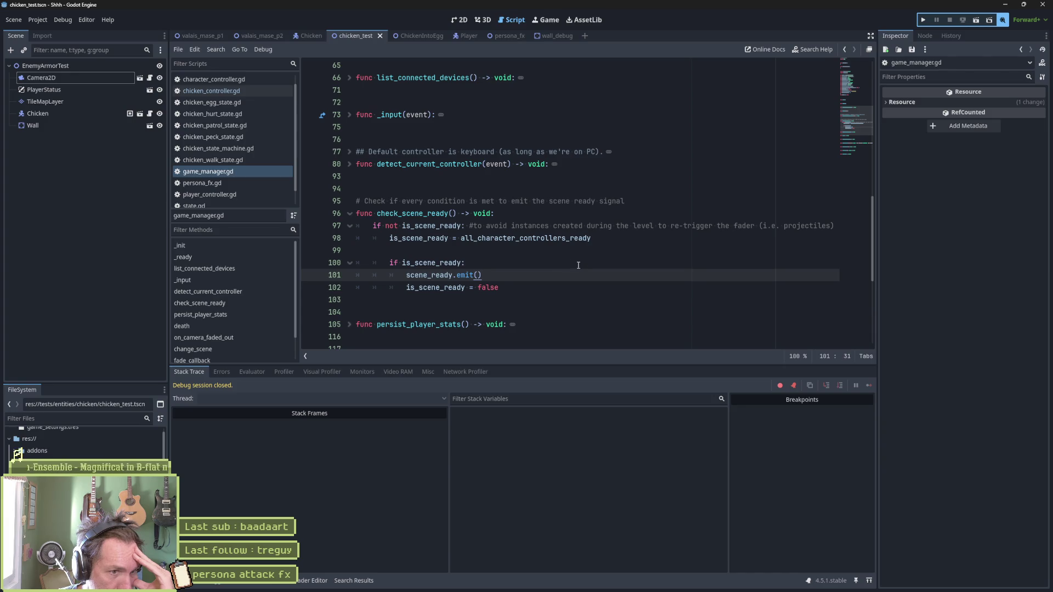
pyautogui.click(578, 265)
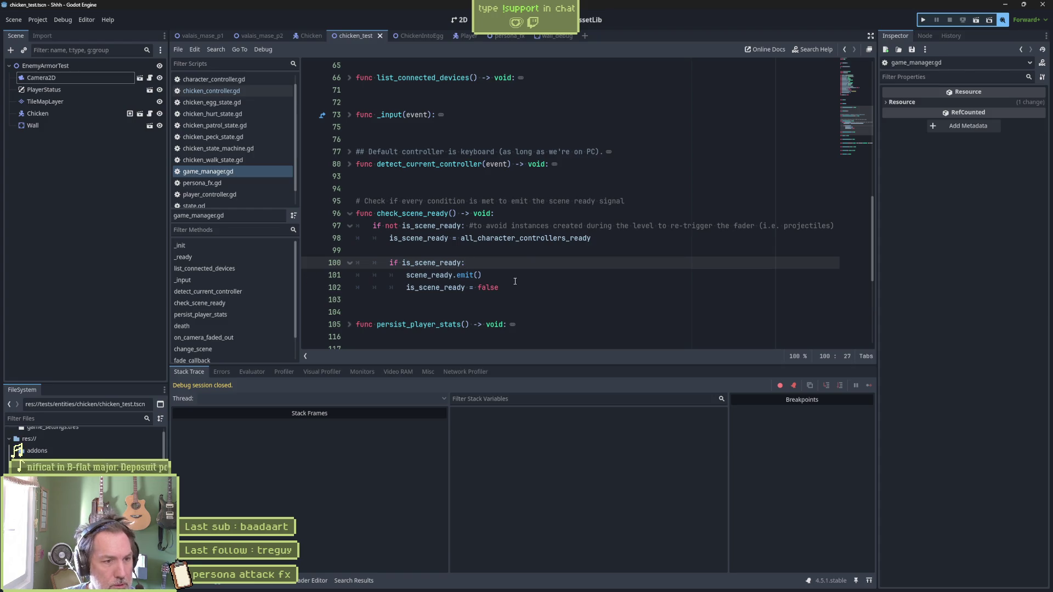
pyautogui.scroll(-2, 515, 281)
pyautogui.scroll(-2, 516, 282)
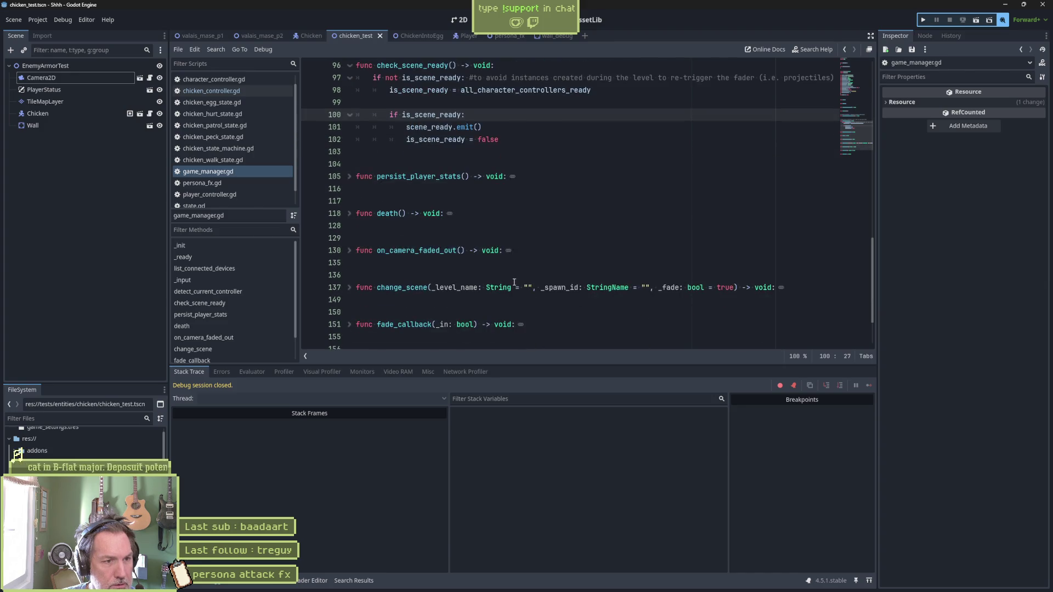
# Step: Set a breakpoint on line 127 in death, run the scene, and fold death
pyautogui.click(349, 214)
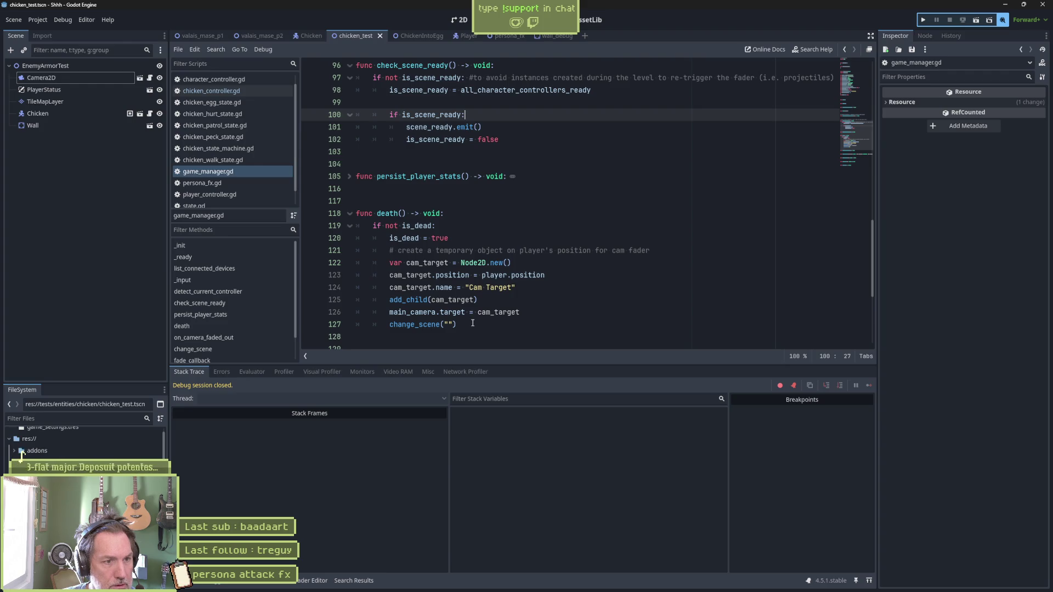
pyautogui.click(310, 324)
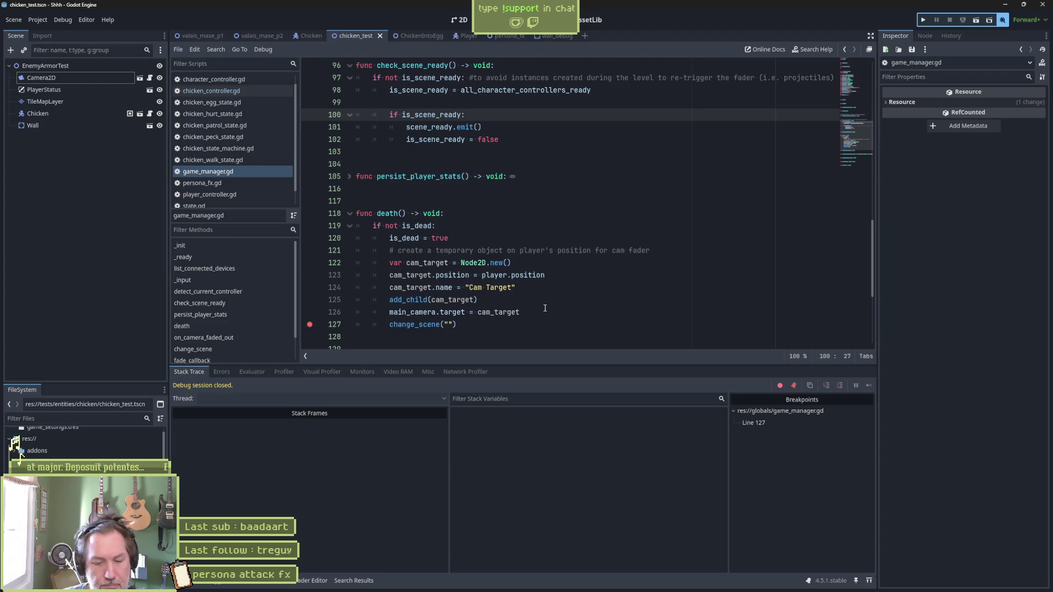
pyautogui.press('F6')
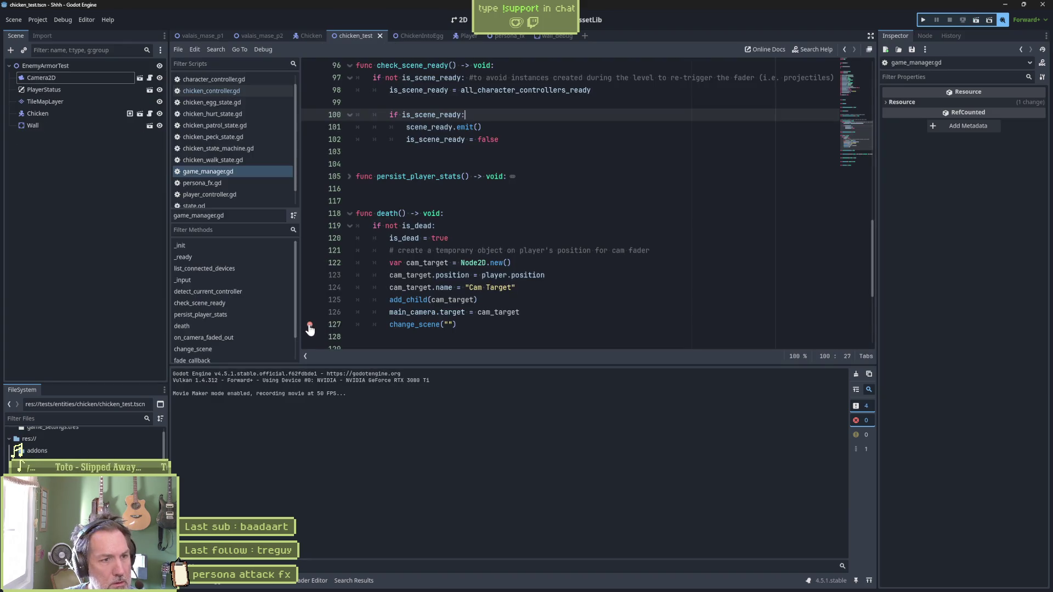
pyautogui.keyDown('shift'); pyautogui.click(308, 332); pyautogui.keyUp('shift')
pyautogui.click(350, 214)
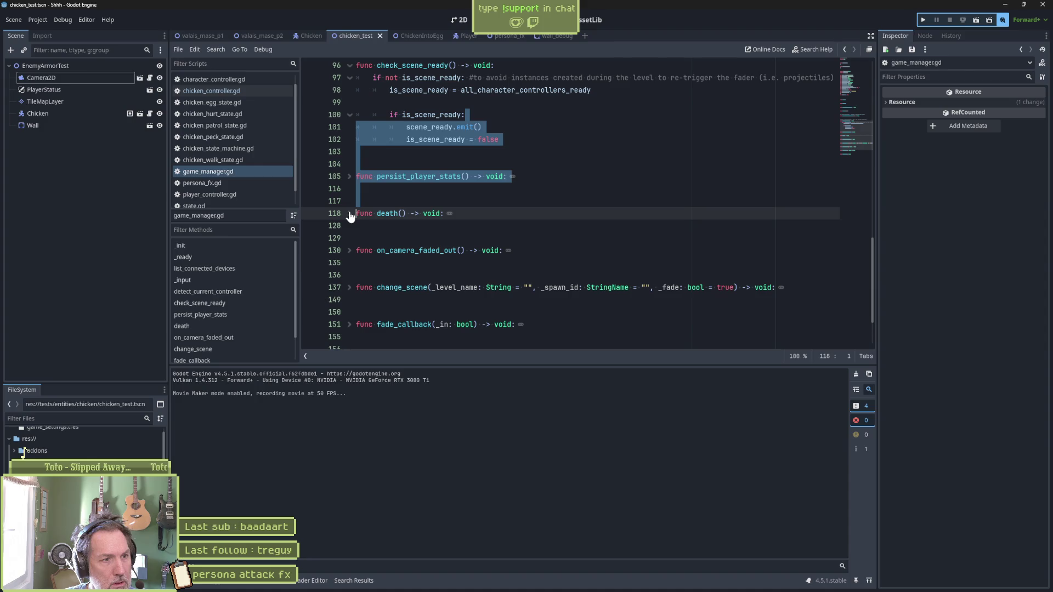
# Step: Set a breakpoint on line 131 in on_camera_faded_out and run the scene
pyautogui.click(348, 251)
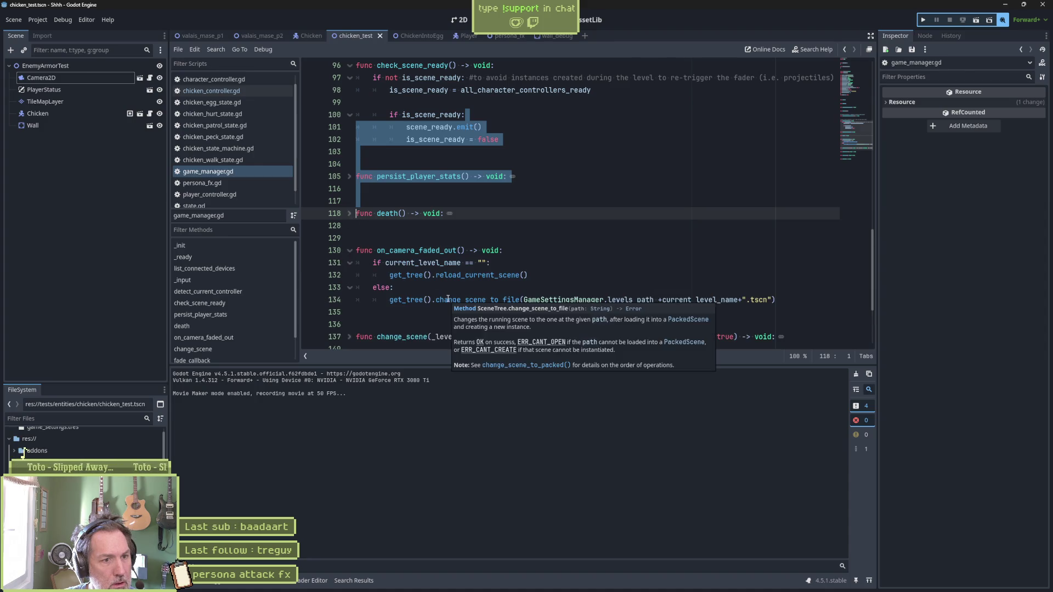
pyautogui.click(311, 264)
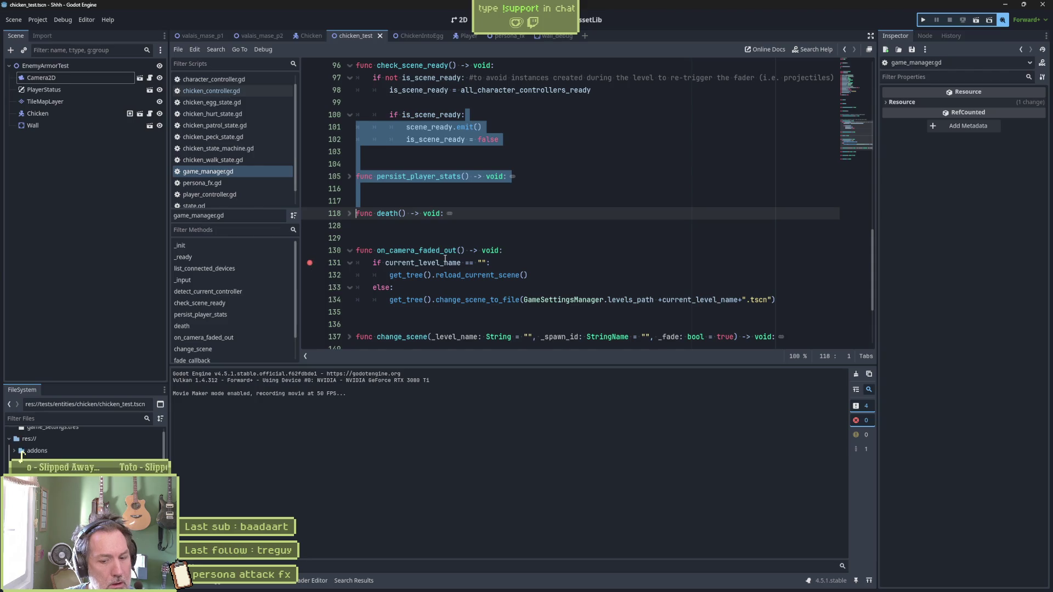
pyautogui.press('F6')
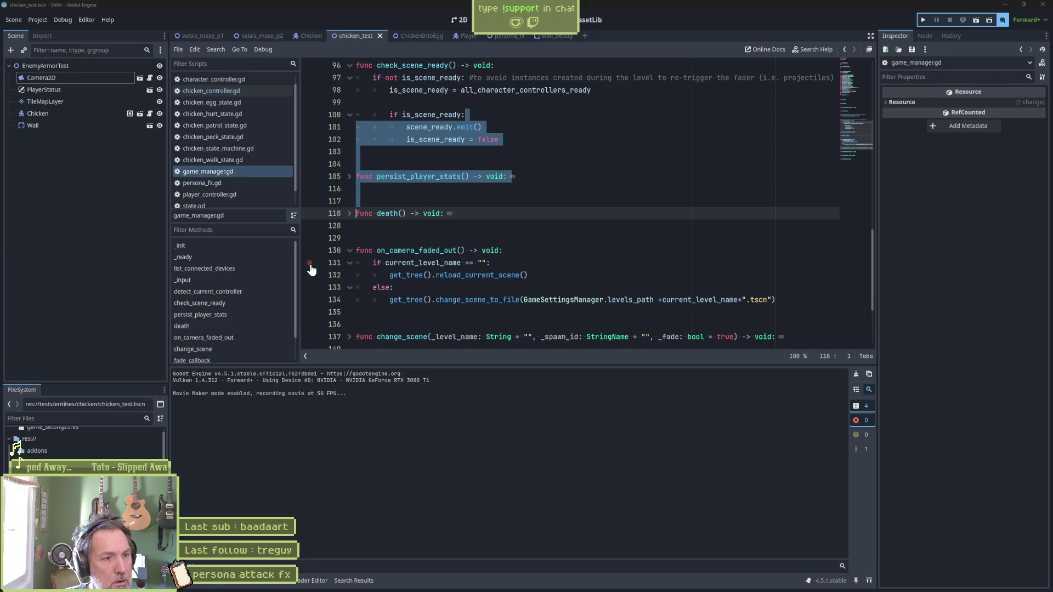
pyautogui.click(349, 250)
# Step: Break on line 138 in change_scene, run the scene, then remove that breakpoint
pyautogui.click(349, 288)
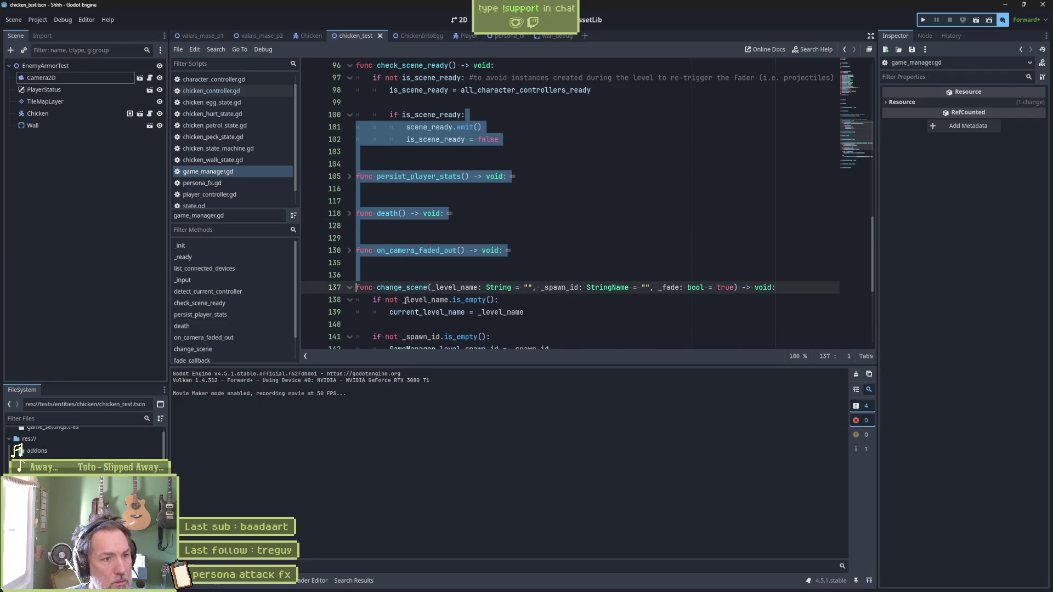
pyautogui.click(406, 300)
pyautogui.click(316, 300)
pyautogui.press('F6')
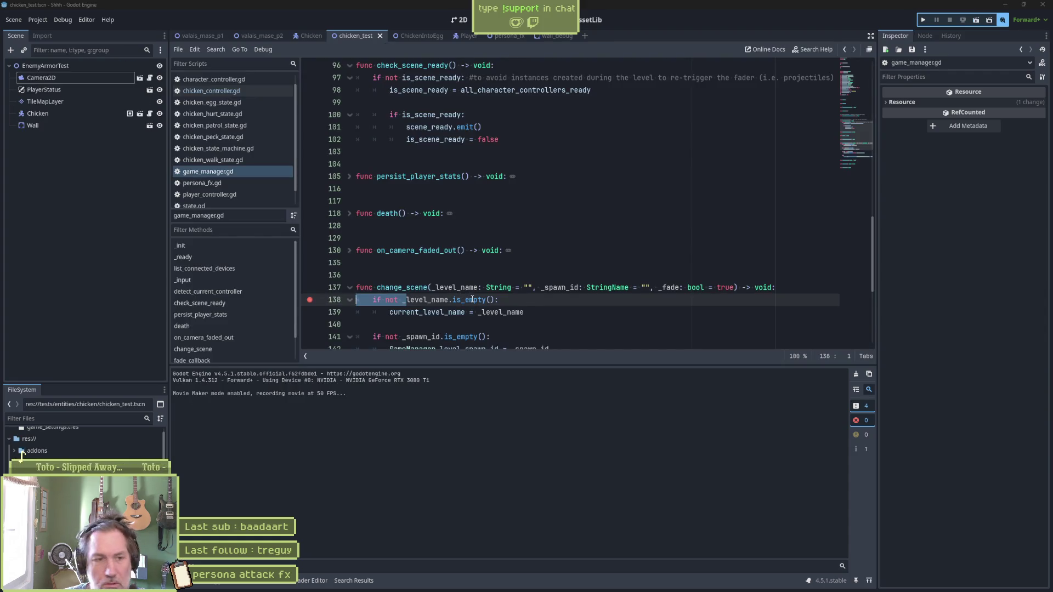
pyautogui.click(471, 300)
pyautogui.keyDown('shift'); pyautogui.click(311, 302); pyautogui.keyUp('shift')
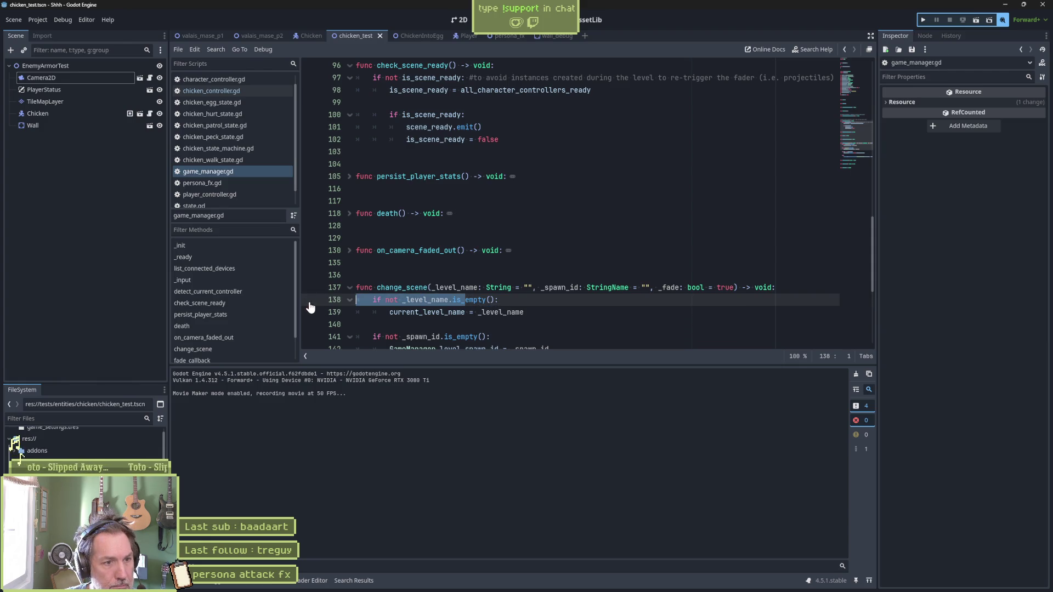
# Step: Temporarily add a debug print above the level-name check, run the scene, then remove it
pyautogui.hotkey('ctrl', 'shift', 'Return')
pyautogui.write('print')
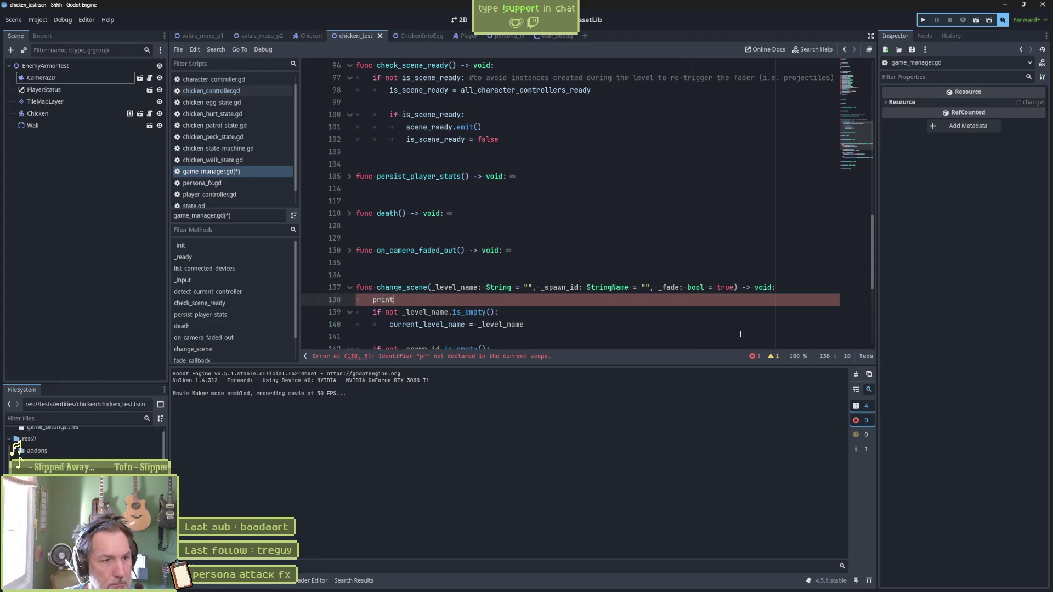
pyautogui.write('_debug(self,')
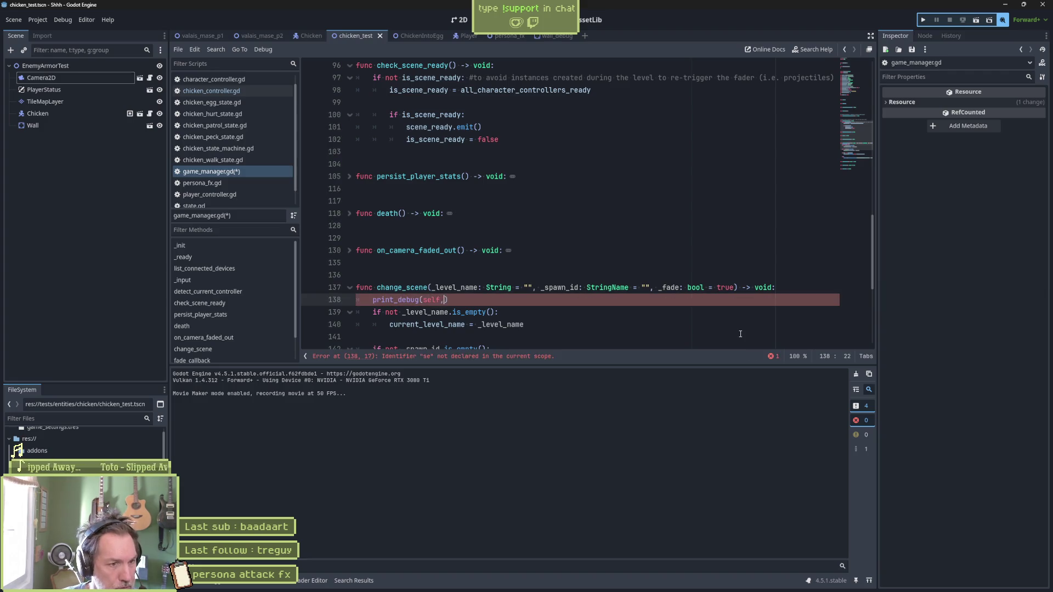
pyautogui.write('changing')
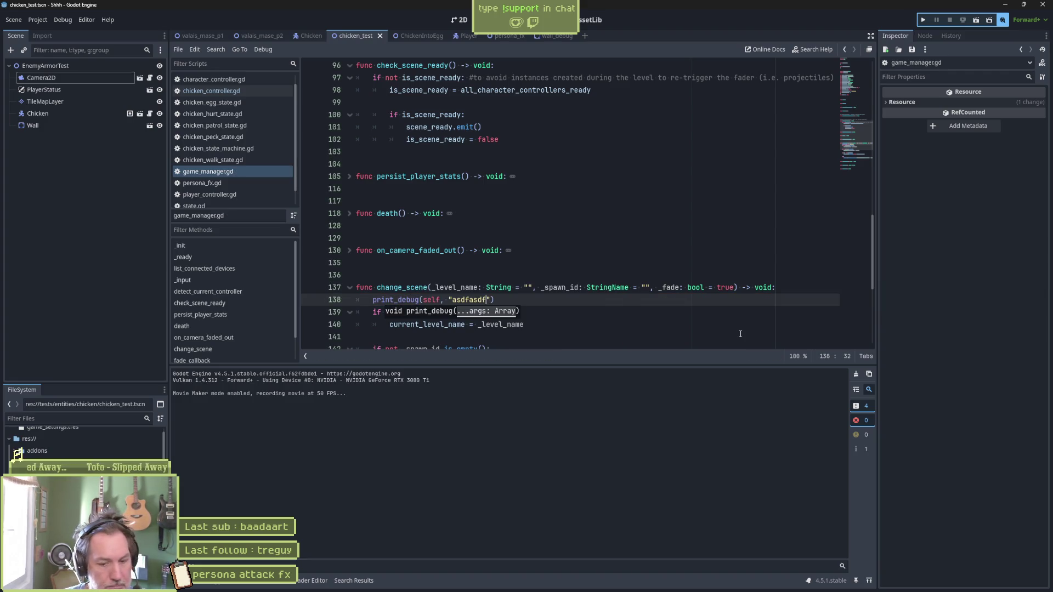
pyautogui.press('F6')
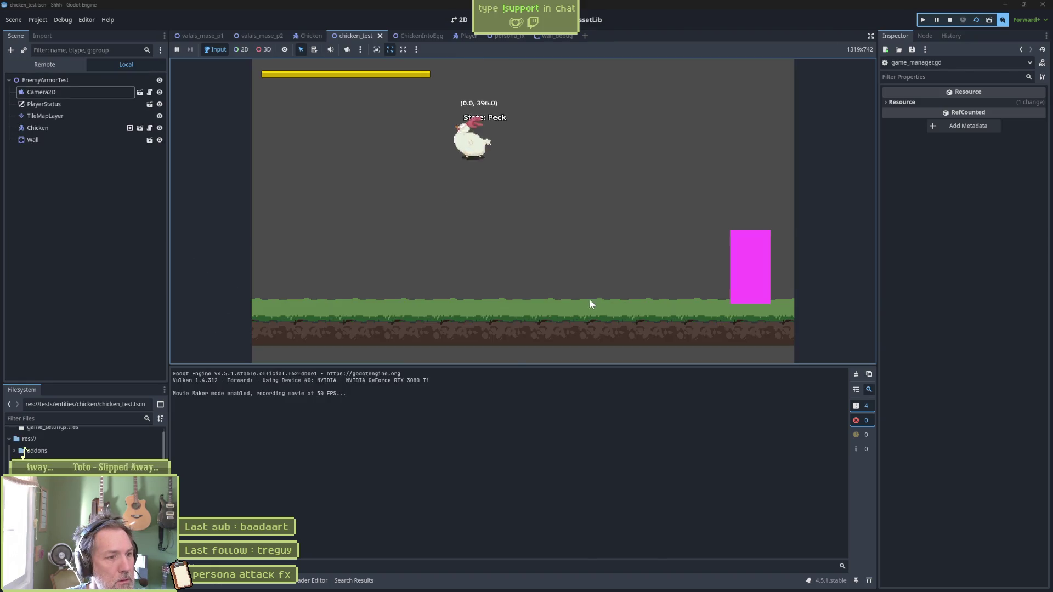
pyautogui.press('F8')
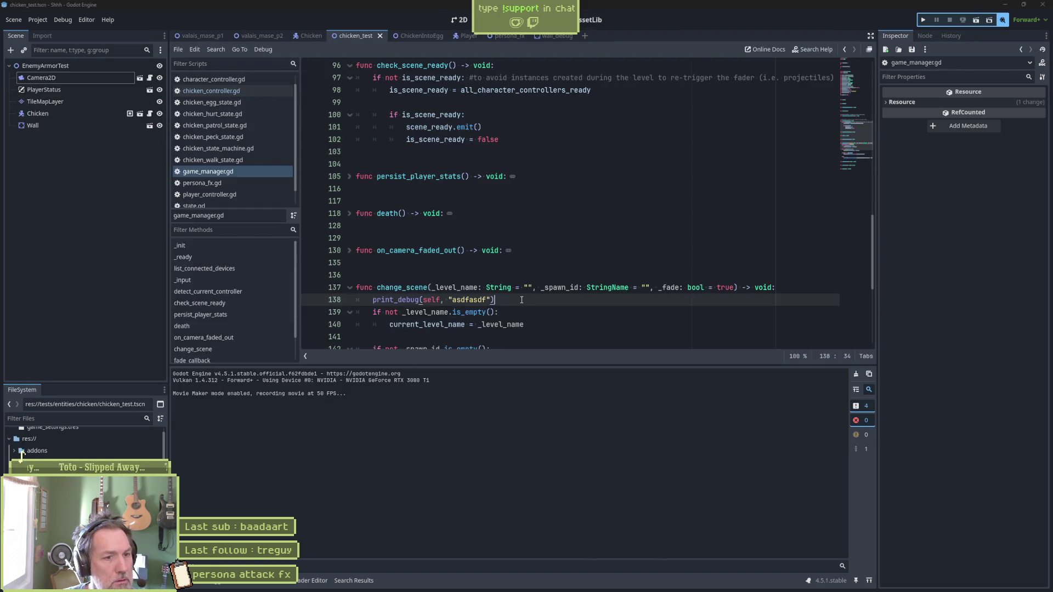
pyautogui.hotkey('ctrl', 'shift', 'k')
# Step: Expand fade_callback, run the scene twice, and remove the breakpoint on line 153
pyautogui.click(348, 287)
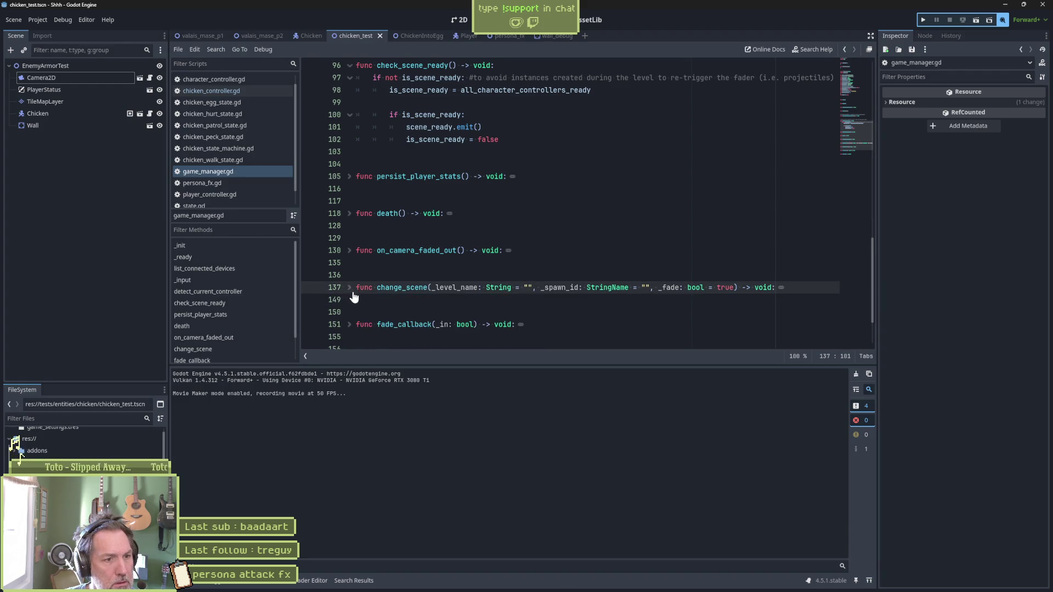
pyautogui.scroll(-2, 354, 295)
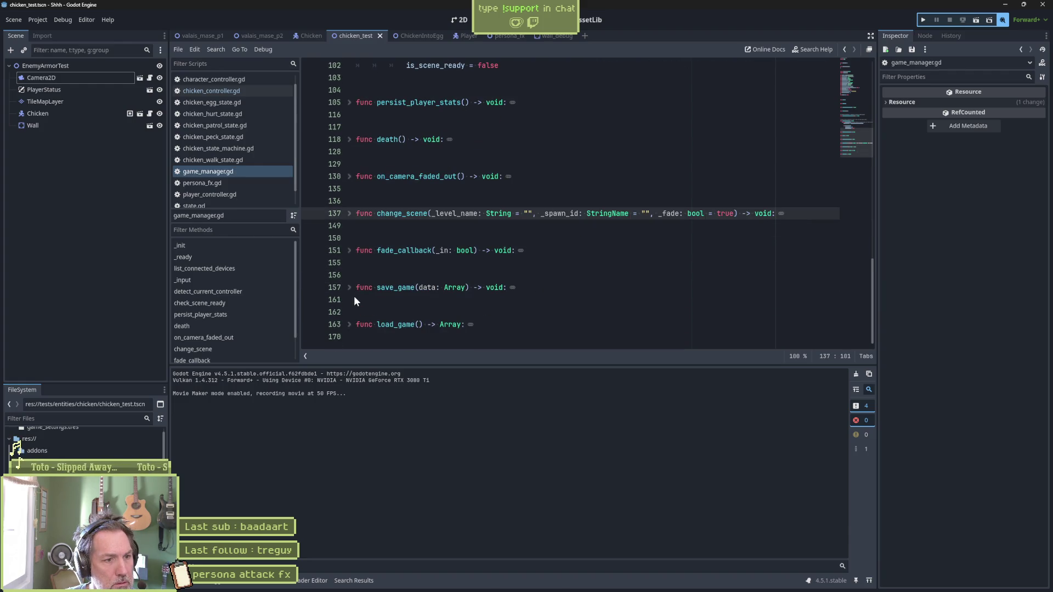
pyautogui.click(351, 251)
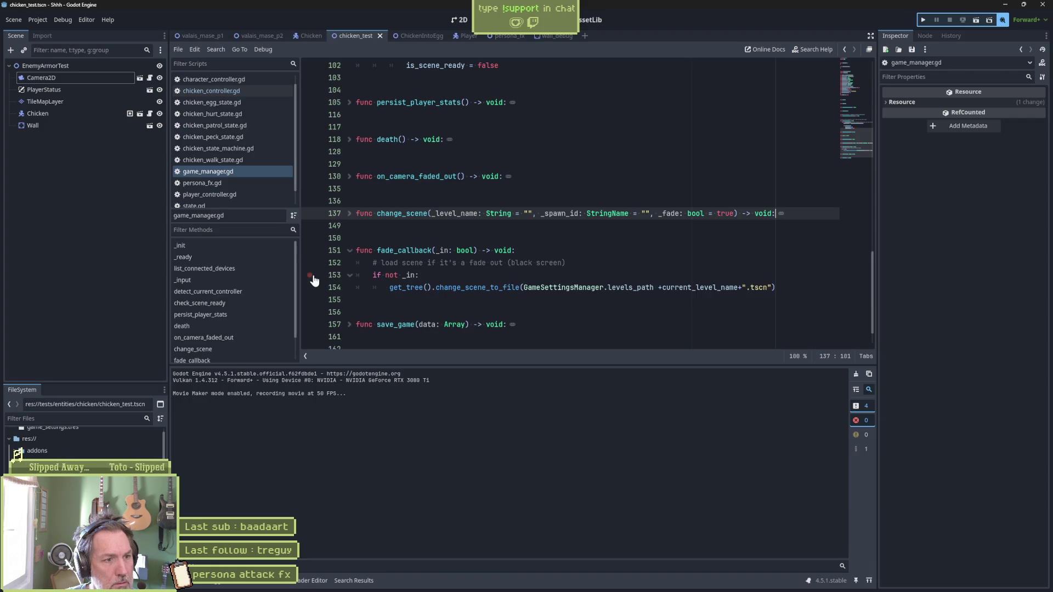
pyautogui.press('F6')
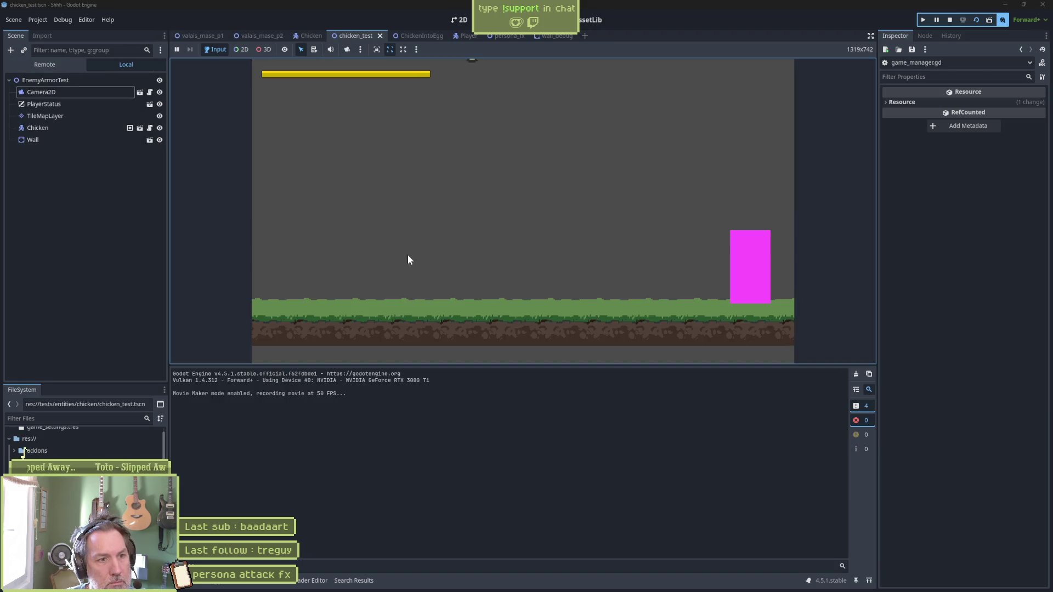
pyautogui.press('F6')
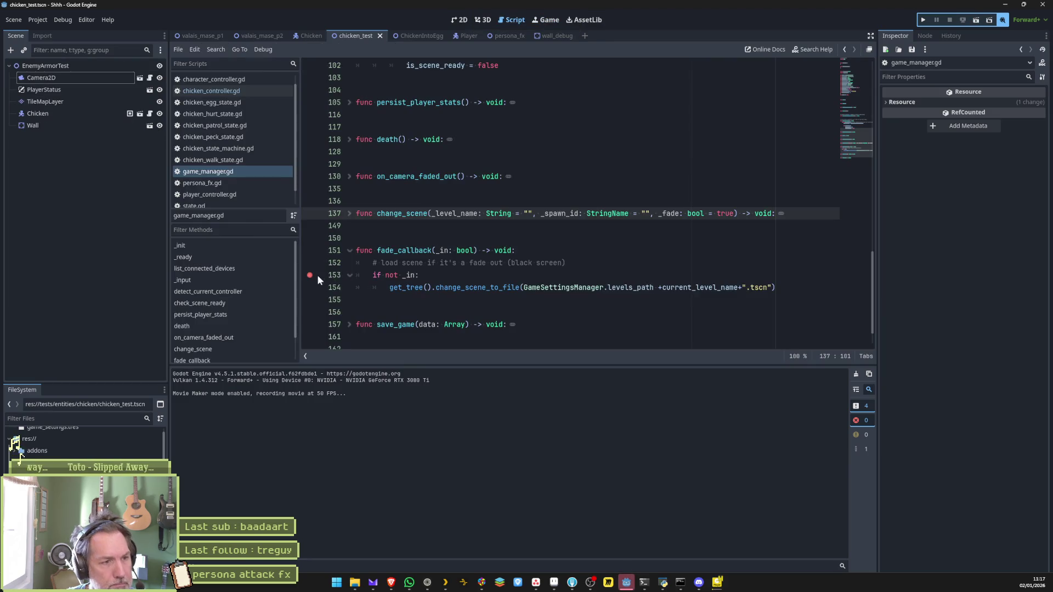
pyautogui.click(311, 274)
# Step: Fold save_game, unfold load_game, rerun chicken_test, then open Project Settings
pyautogui.click(350, 325)
pyautogui.scroll(-1, 351, 326)
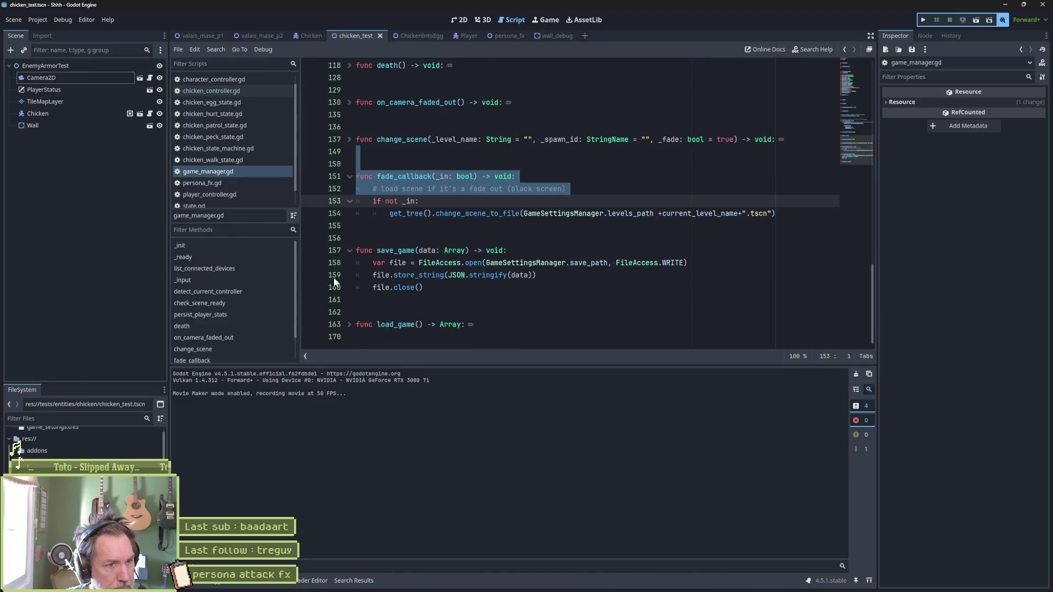
pyautogui.press('F6')
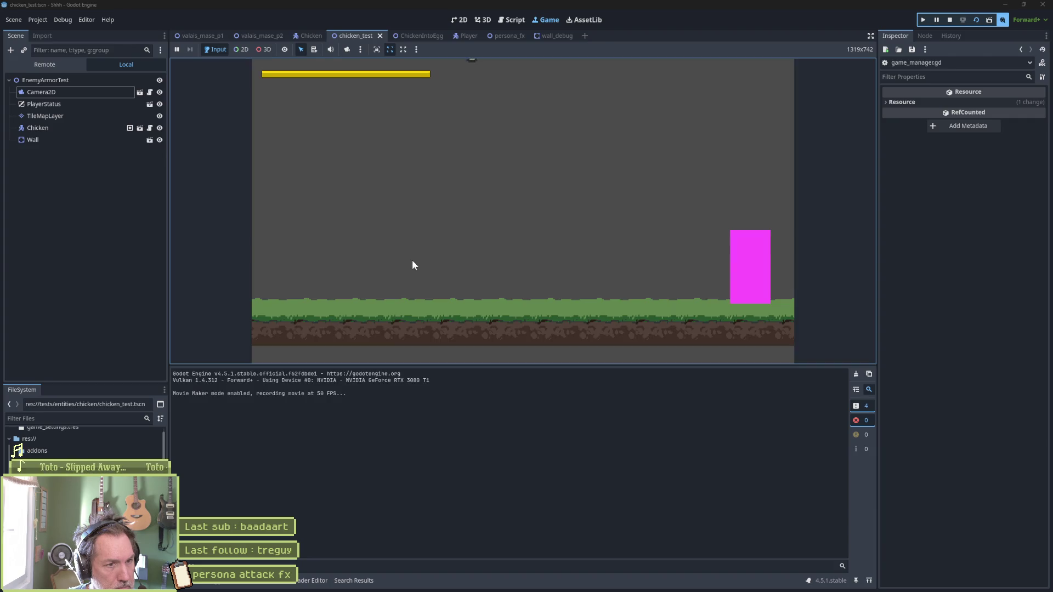
pyautogui.keyDown('shift'); pyautogui.click(329, 262); pyautogui.keyUp('shift')
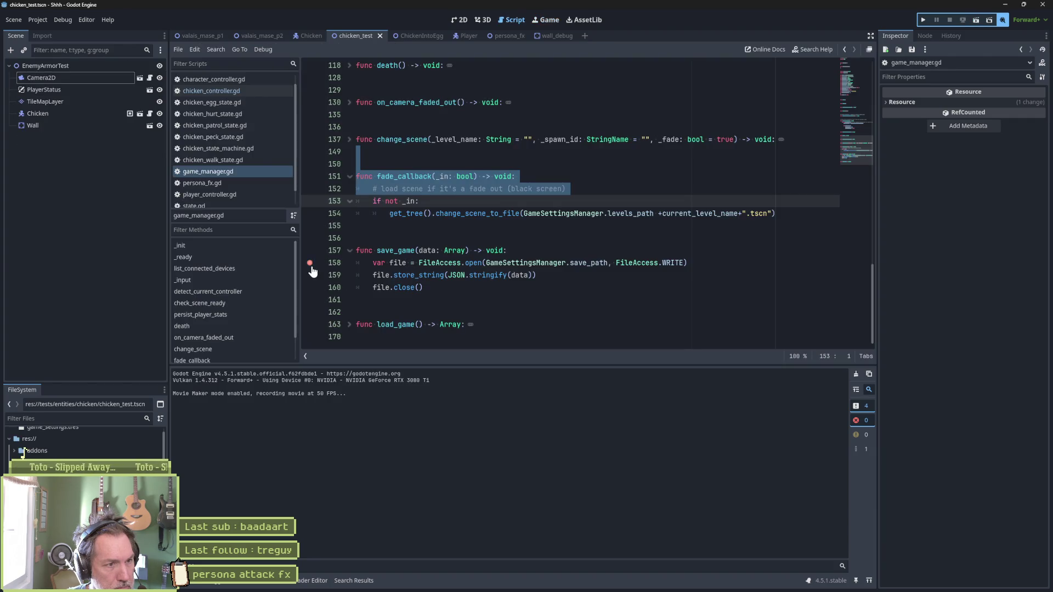
pyautogui.click(349, 250)
pyautogui.click(350, 287)
pyautogui.press('F6')
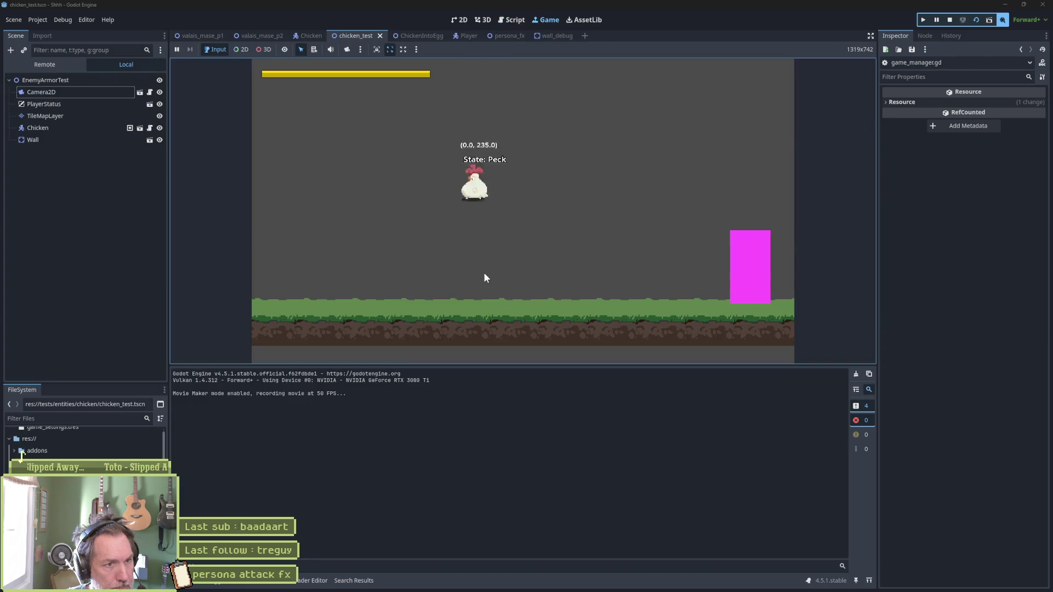
pyautogui.press('Up')
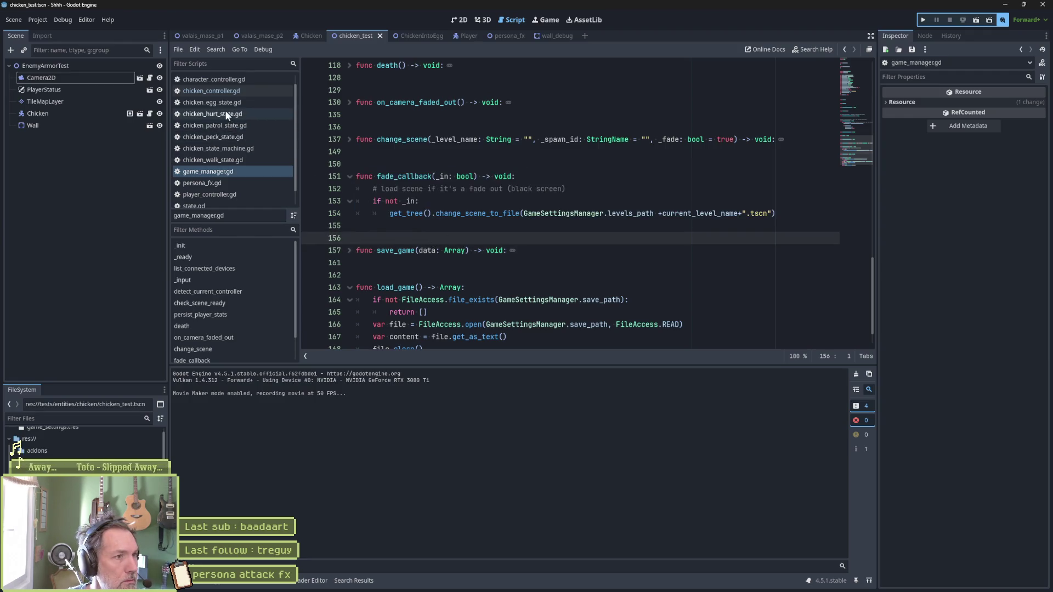
pyautogui.click(41, 19)
# Step: Check the autoloaded globals in Project Settings, then close the dialog
pyautogui.click(45, 30)
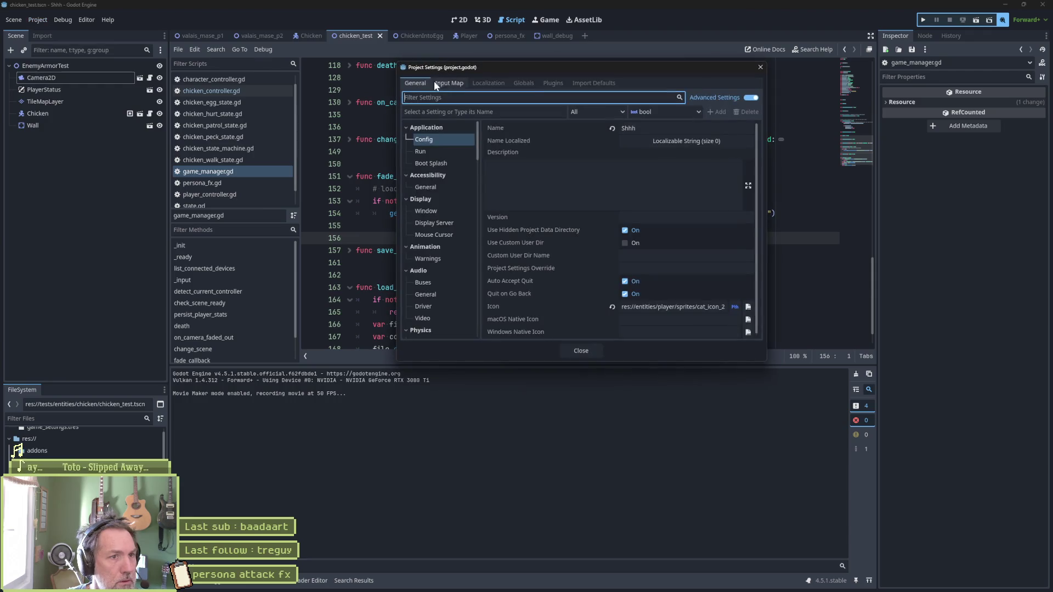
pyautogui.click(522, 83)
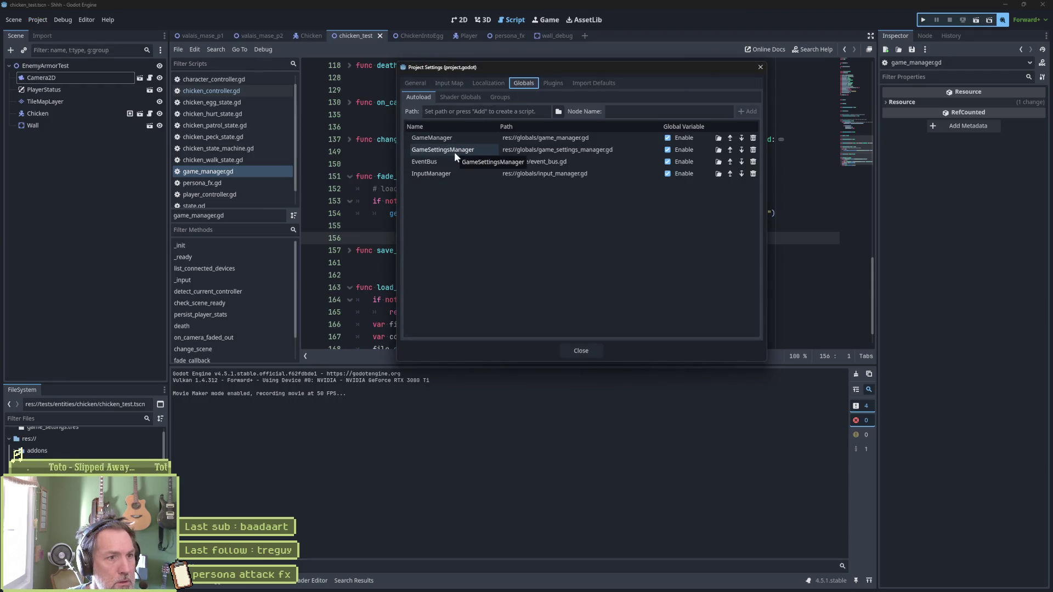
pyautogui.click(760, 68)
pyautogui.click(598, 195)
# Step: Quick-open game_settings_manager.gd by searching 'game_sett'
pyautogui.hotkey('shift', 'alt', 'o')
pyautogui.write('game_sett')
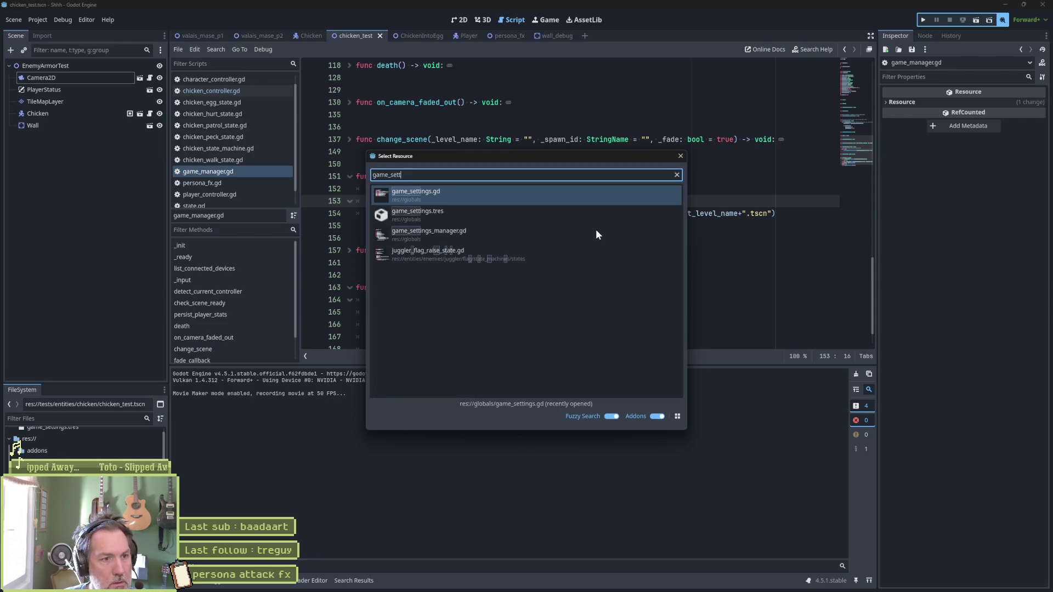
pyautogui.doubleClick(595, 229)
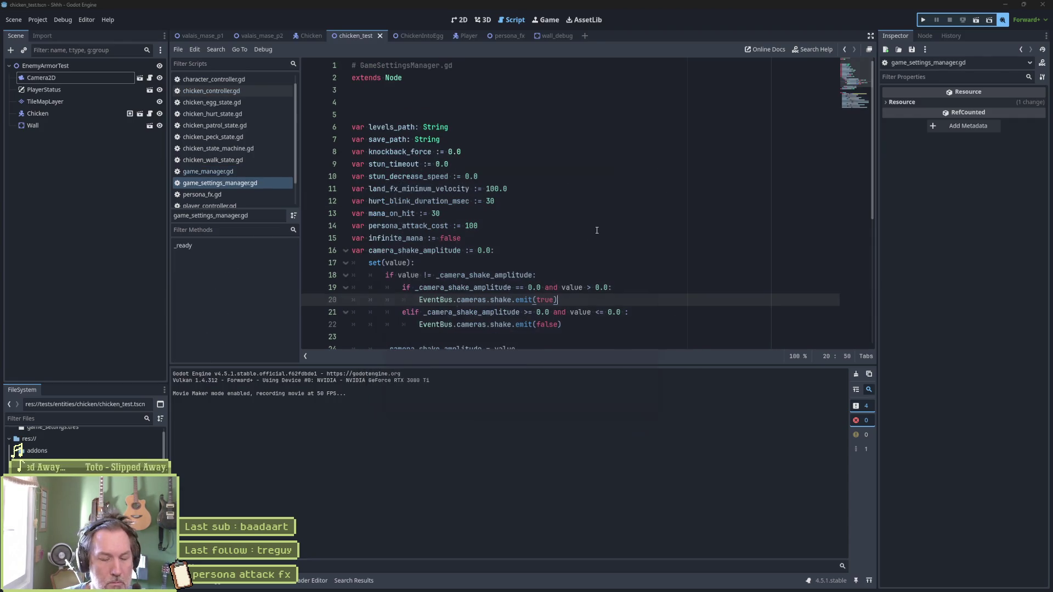
# Step: Quick-open event_bus.gd and select the CameraEvents class code
pyautogui.hotkey('shift', 'alt', 'o')
pyautogui.write('event')
pyautogui.press('Return')
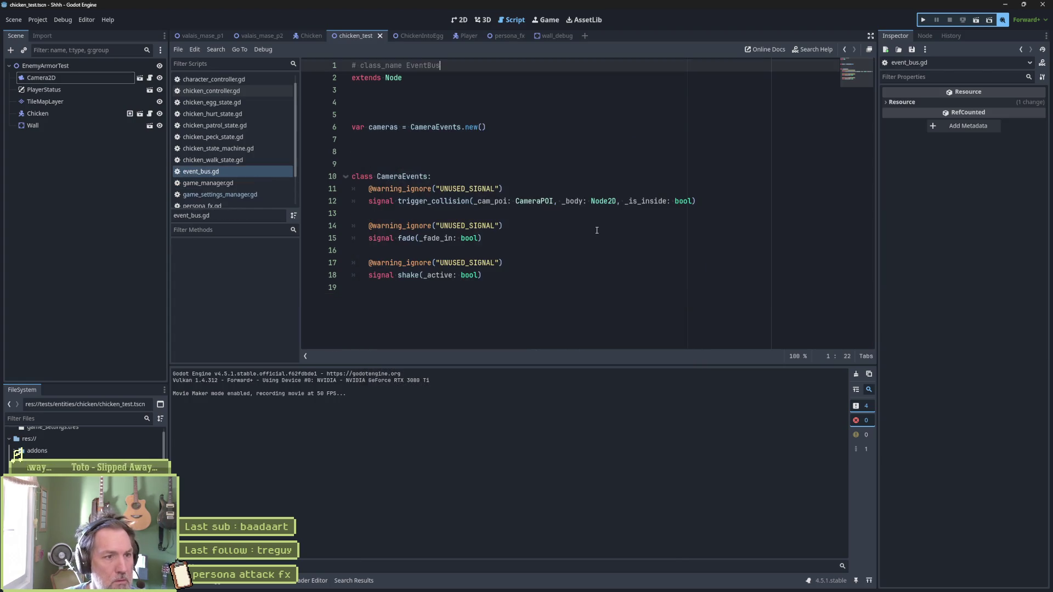
pyautogui.moveTo(438, 176)
pyautogui.mouseDown()
pyautogui.moveTo(482, 275)
pyautogui.moveTo(362, 287)
pyautogui.mouseUp()
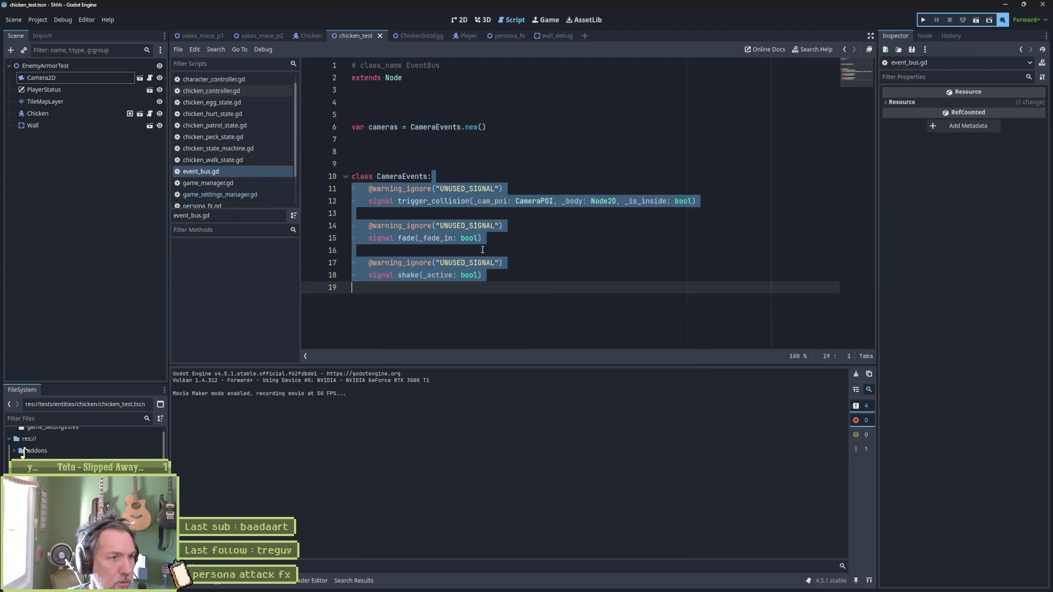
# Step: Return to game_settings_manager.gd and jump to its _ready function
pyautogui.click(244, 195)
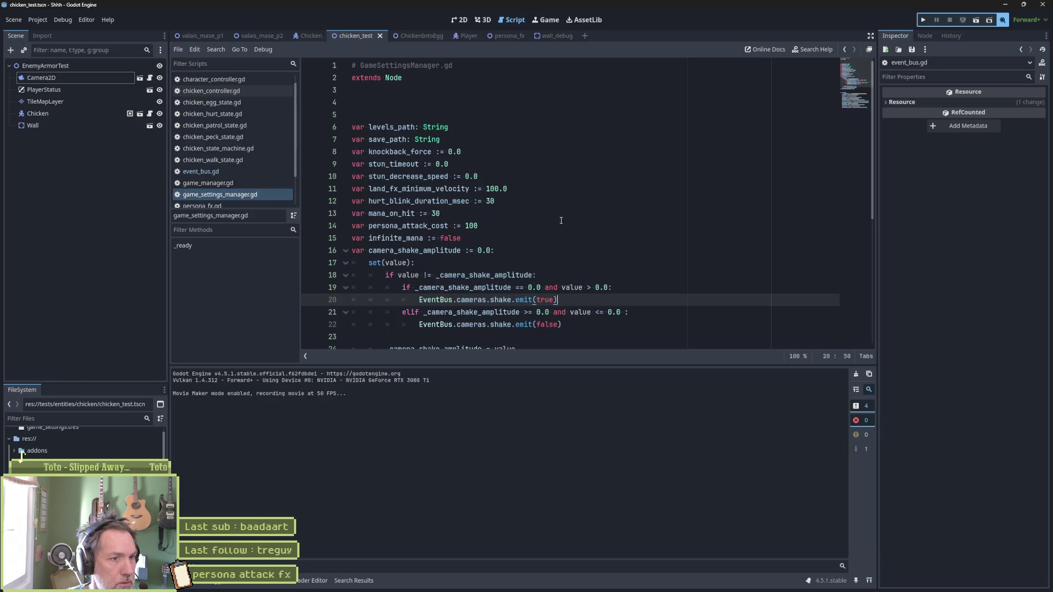
pyautogui.click(216, 245)
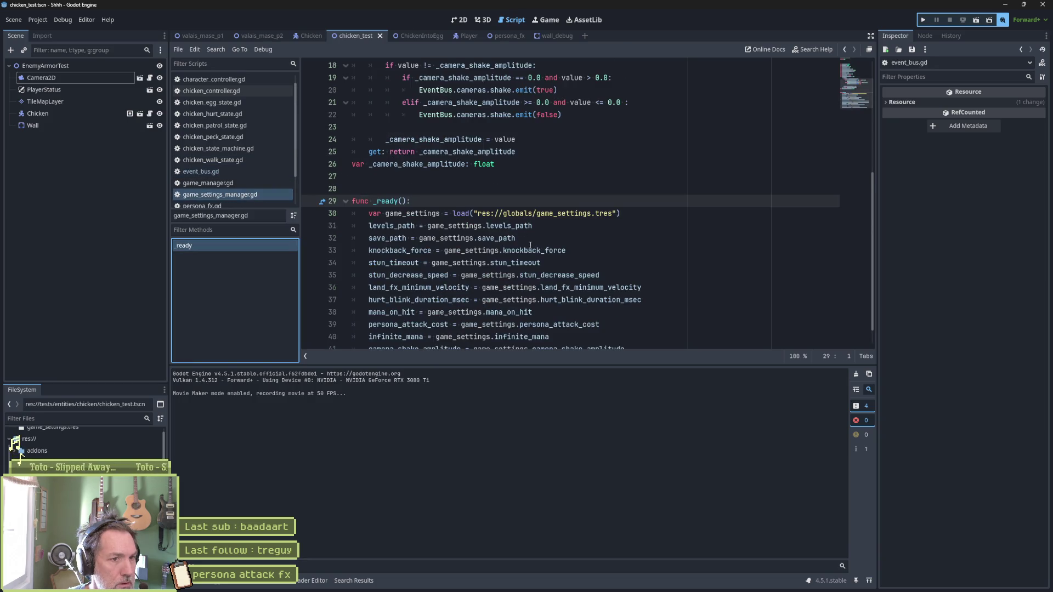
pyautogui.scroll(-1, 530, 245)
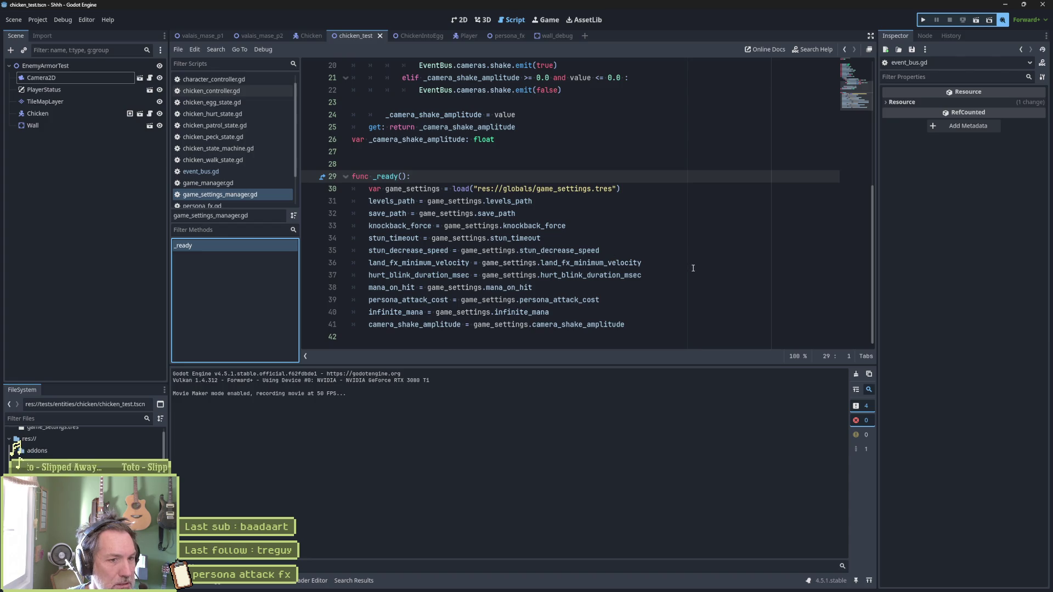
pyautogui.scroll(4, 578, 215)
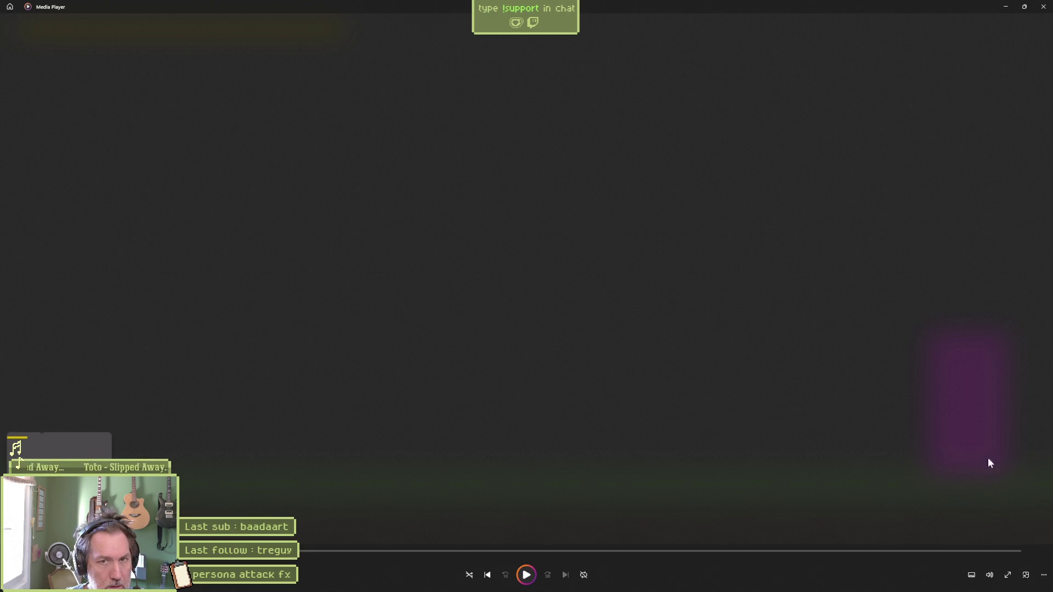
# Step: Close Media Player and rerun the chicken test scene
pyautogui.click(1043, 7)
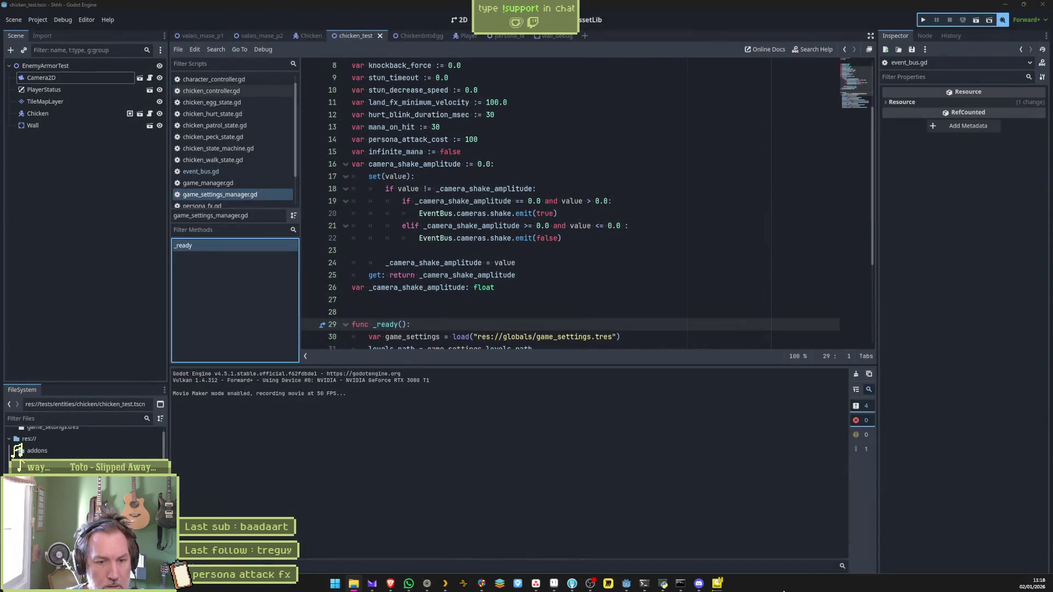
pyautogui.rightClick(722, 584)
pyautogui.click(732, 560)
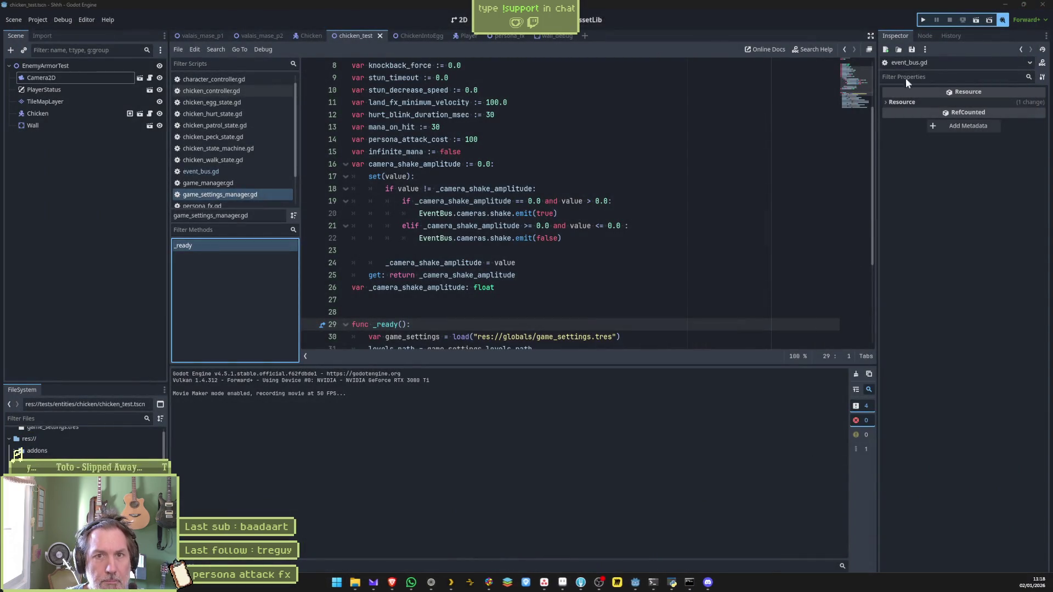
pyautogui.click(919, 21)
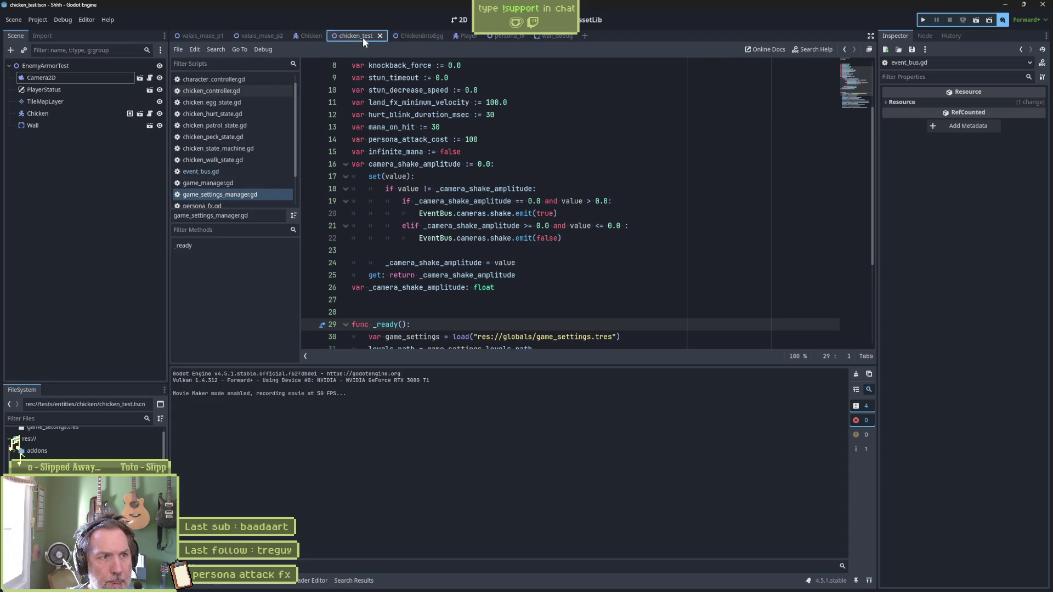
pyautogui.press('F5')
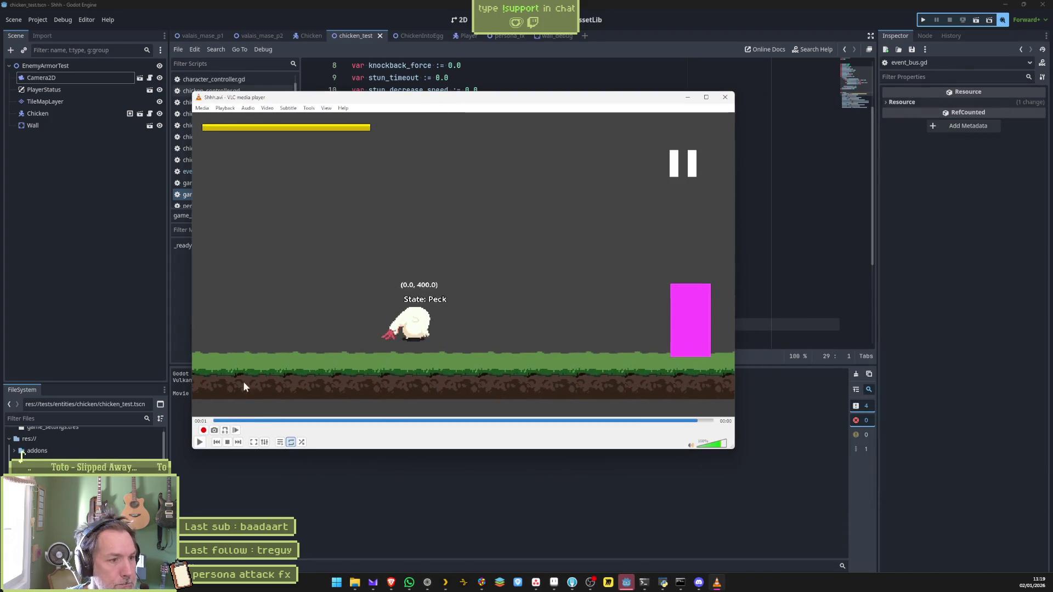
# Step: Replay the recorded Shhh.avi clip from the start, then return to the Perplexity ternary answer
pyautogui.moveTo(216, 422)
pyautogui.mouseDown()
pyautogui.moveTo(576, 432)
pyautogui.moveTo(212, 425)
pyautogui.mouseUp()
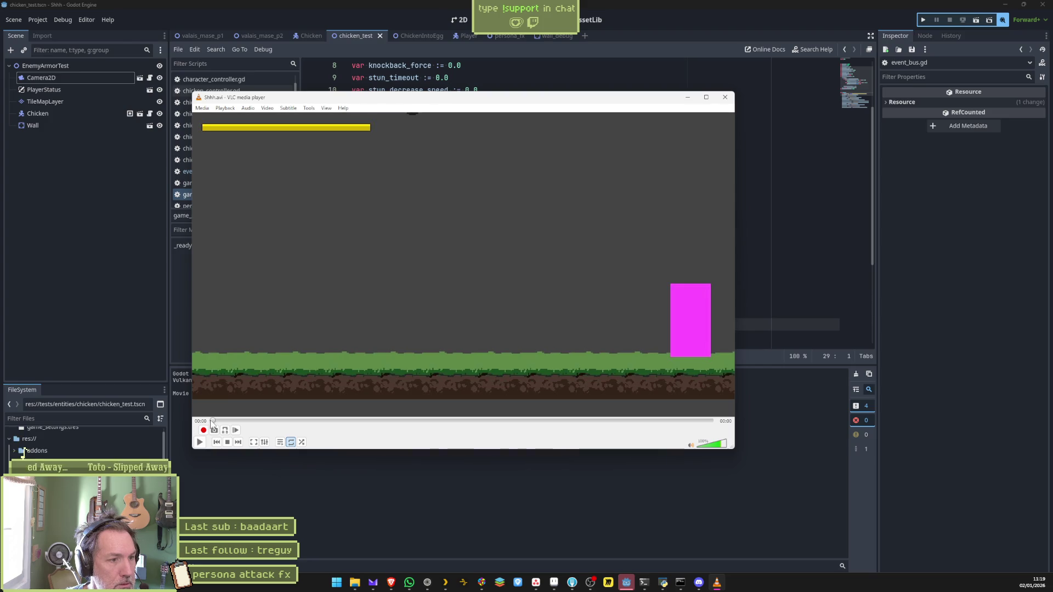
pyautogui.click(226, 108)
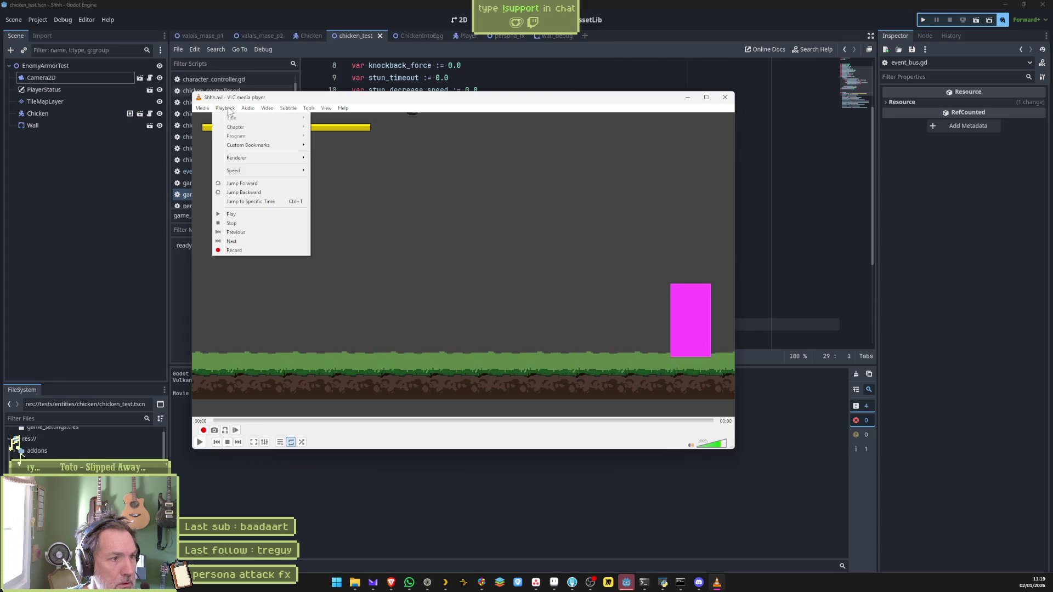
pyautogui.click(231, 214)
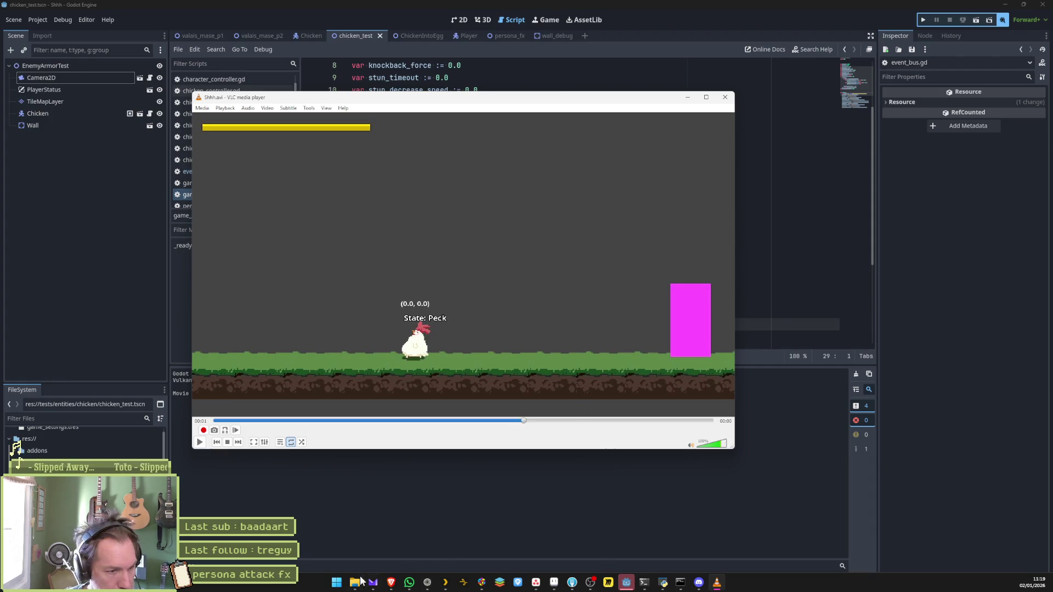
pyautogui.click(430, 583)
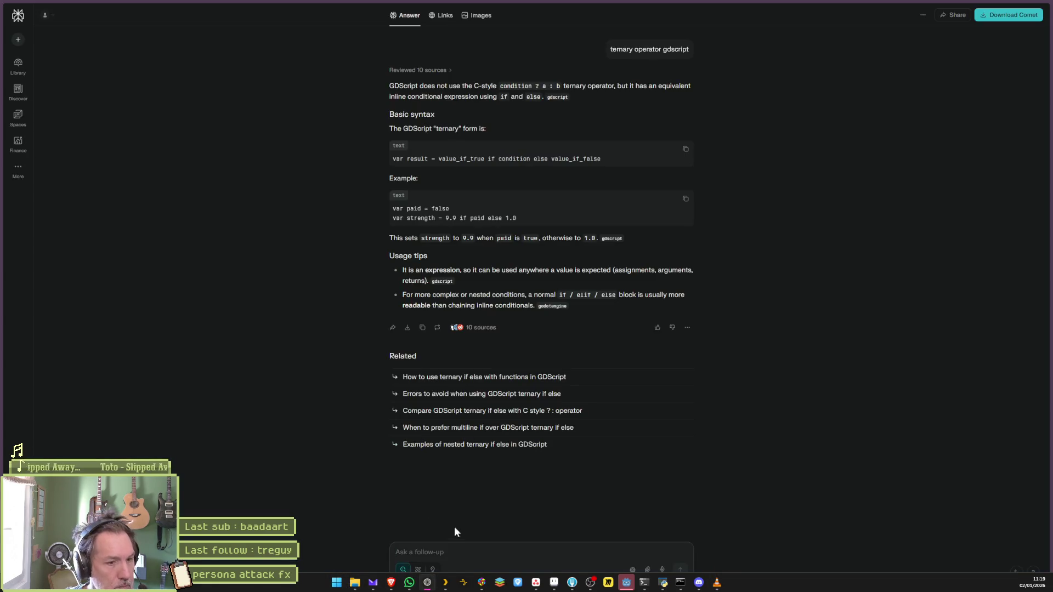
# Step: Ask in French why PotPlayer's frame-by-frame sequence restarts after a few frames at the start
pyautogui.write('j')
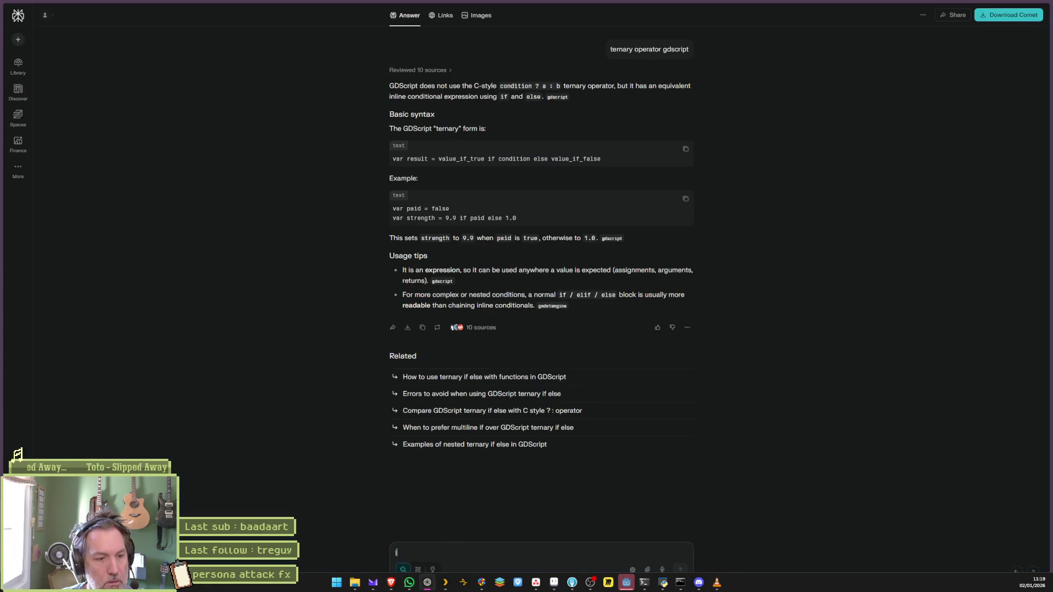
pyautogui.write("'utilise pot plazer ")
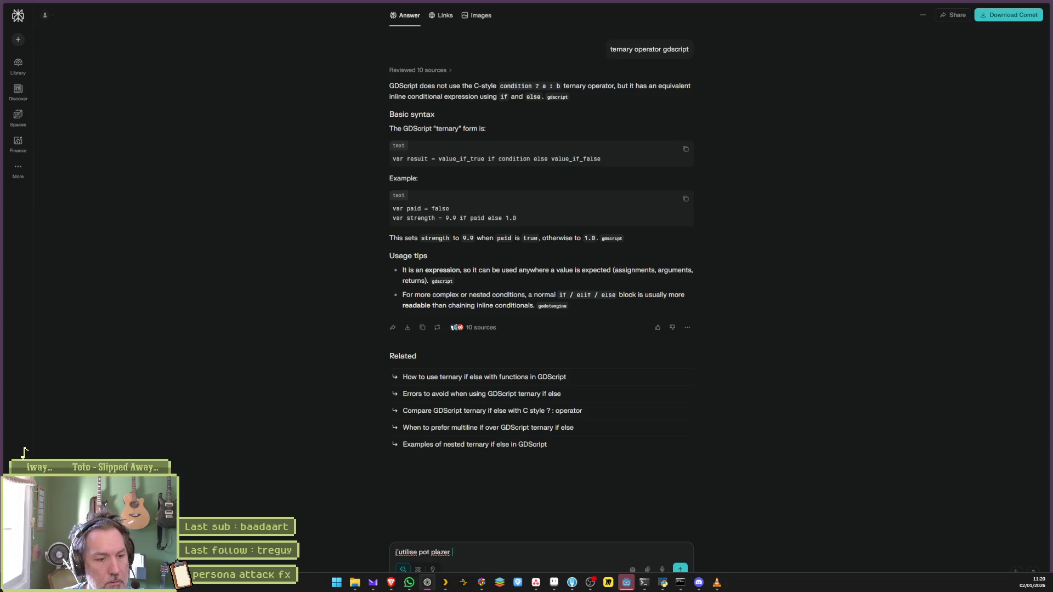
pyautogui.press('BackSpace')
pyautogui.press('BackSpace')
pyautogui.press('BackSpace')
pyautogui.press('BackSpace')
pyautogui.write('yer pour faire du fra')
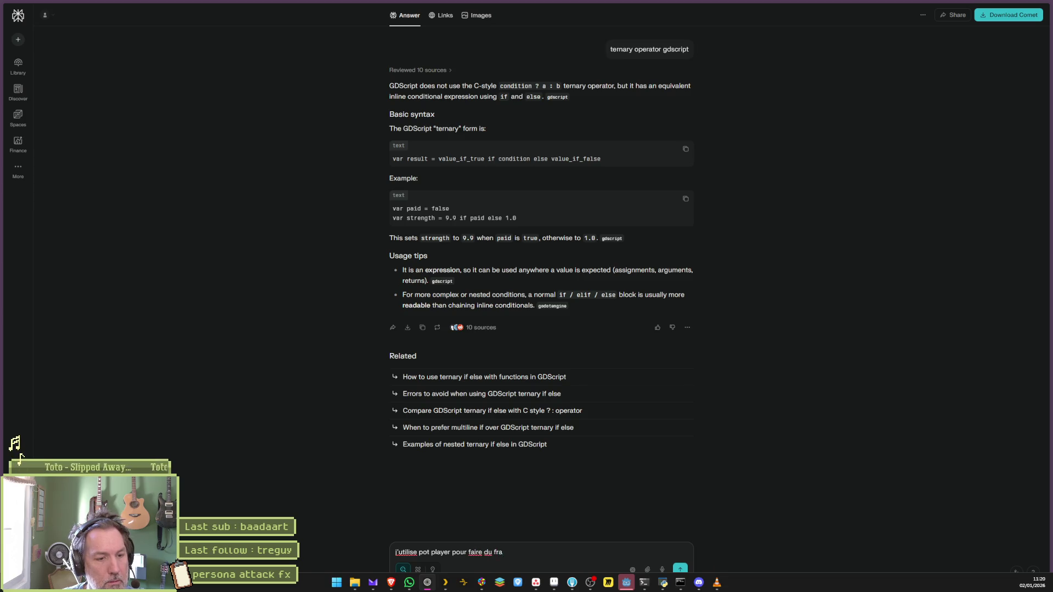
pyautogui.press('BackSpace')
pyautogui.press('BackSpace')
pyautogui.write("y frame et j'ai remqrqué")
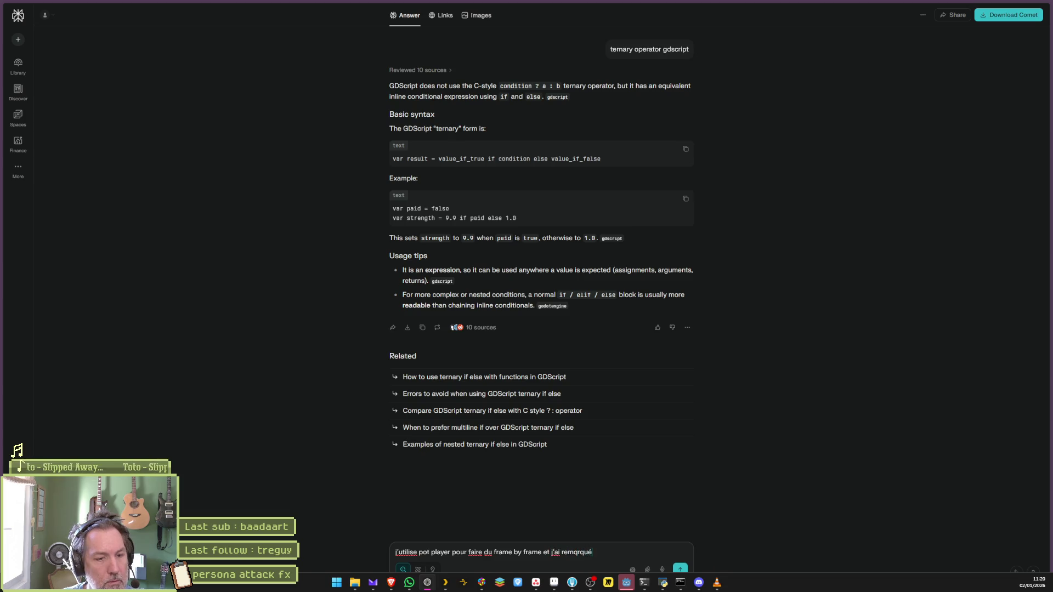
pyautogui.press('BackSpace')
pyautogui.press('BackSpace')
pyautogui.press('BackSpace')
pyautogui.press('BackSpace')
pyautogui.press('BackSpace')
pyautogui.write('arqué u')
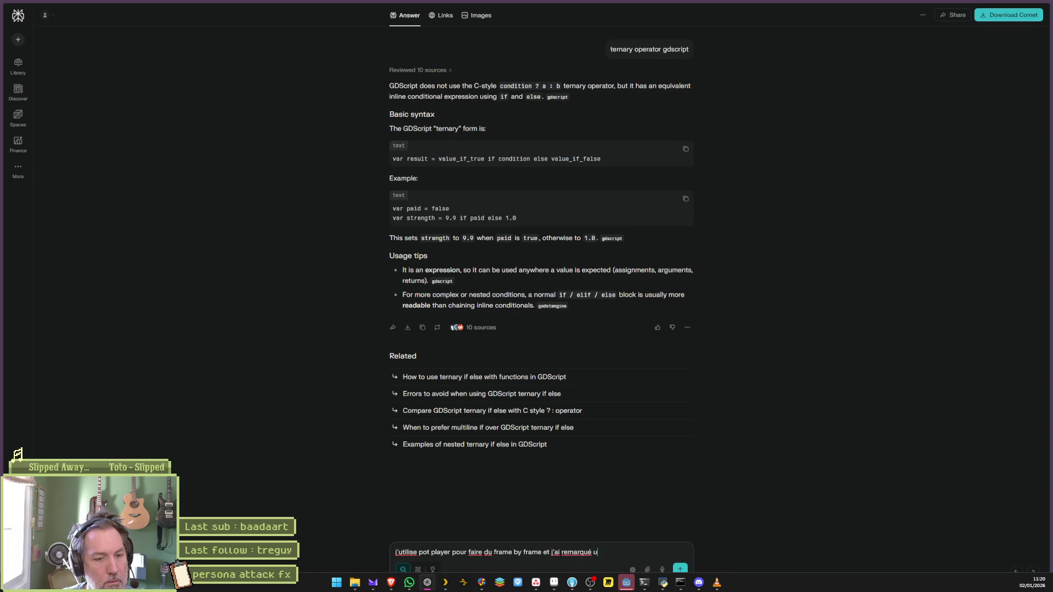
pyautogui.write('n bug au début de la lecture,')
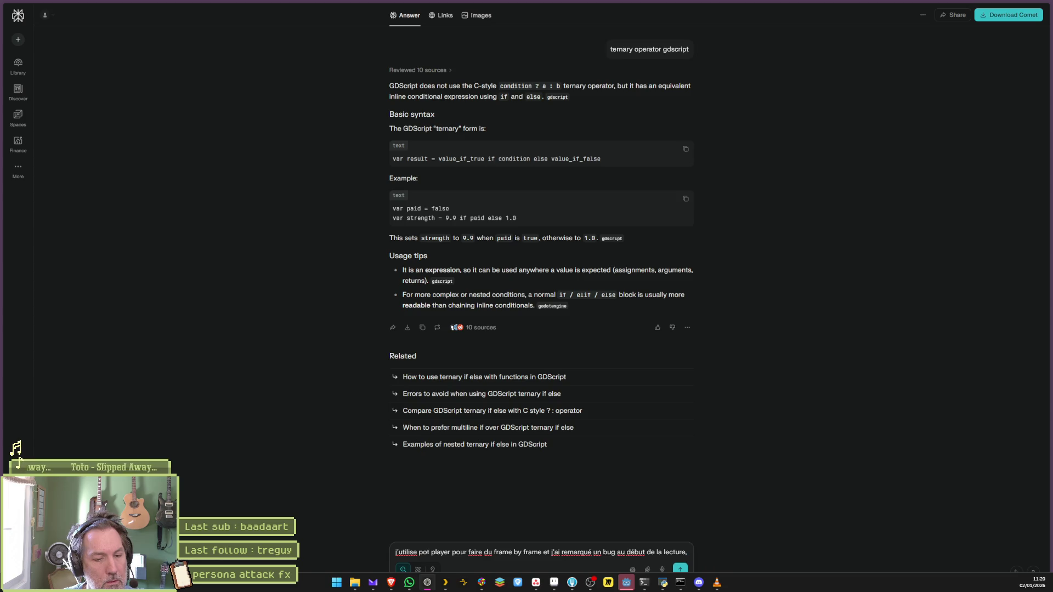
pyautogui.hotkey('shift', 'Return')
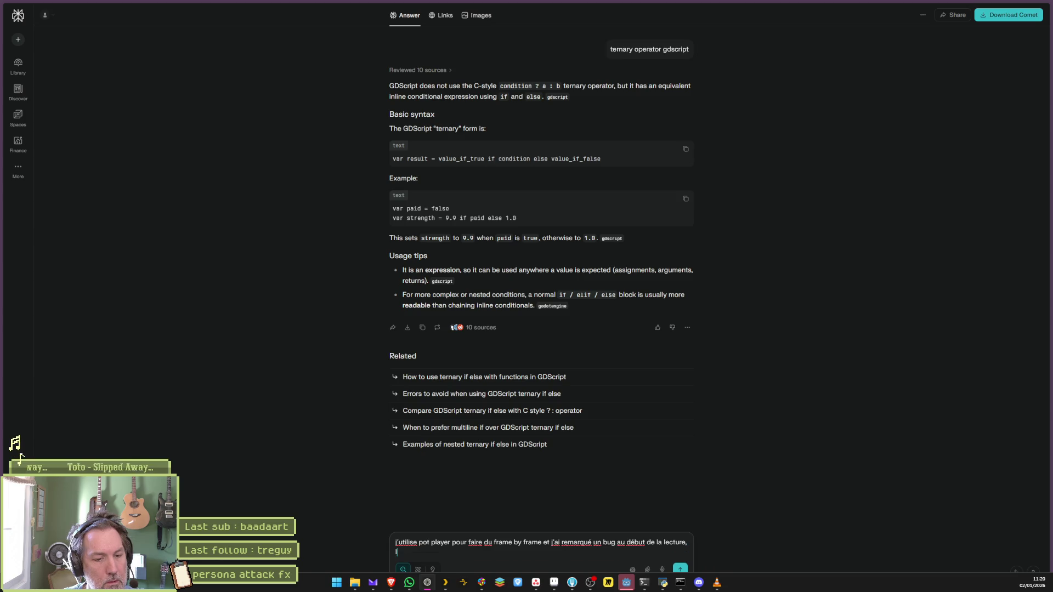
pyautogui.write('uence recommence après ')
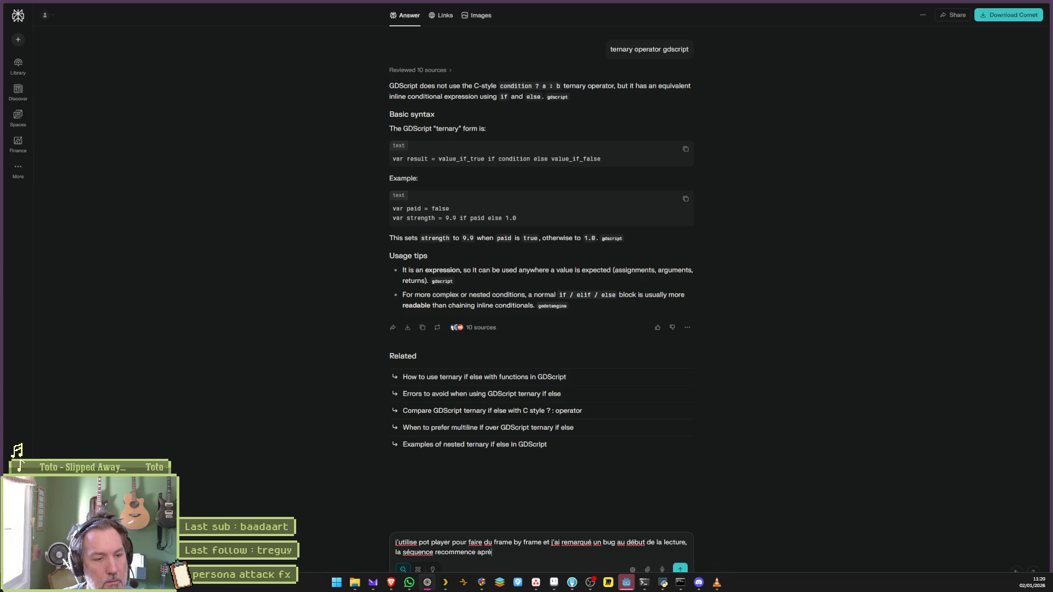
pyautogui.write('quelques frames')
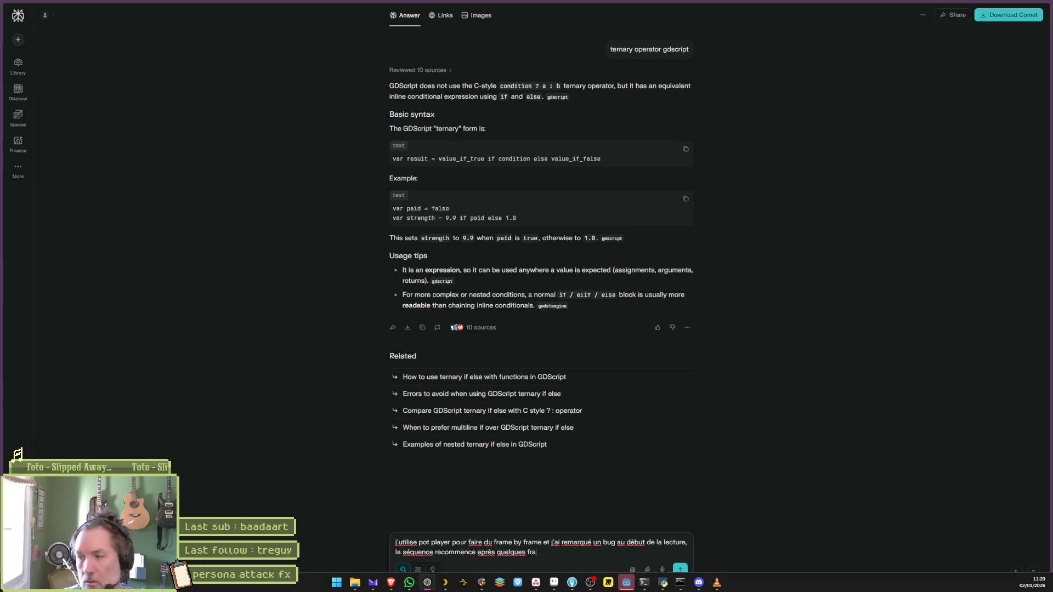
pyautogui.press('Return')
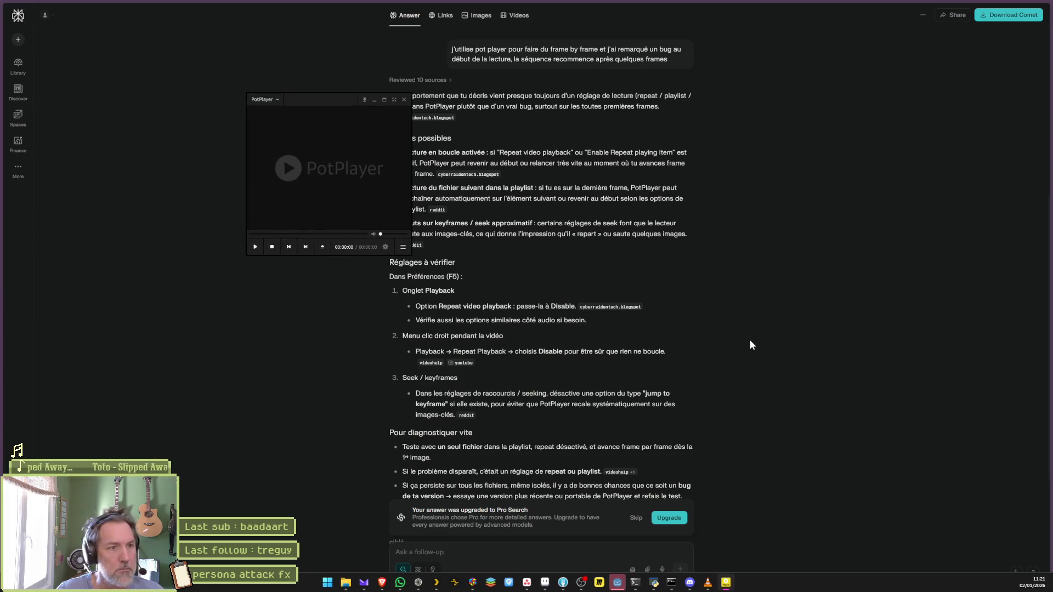
# Step: After reading the answer on the repeat bug, open PotPlayer's Preferences with F5
pyautogui.press('F5')
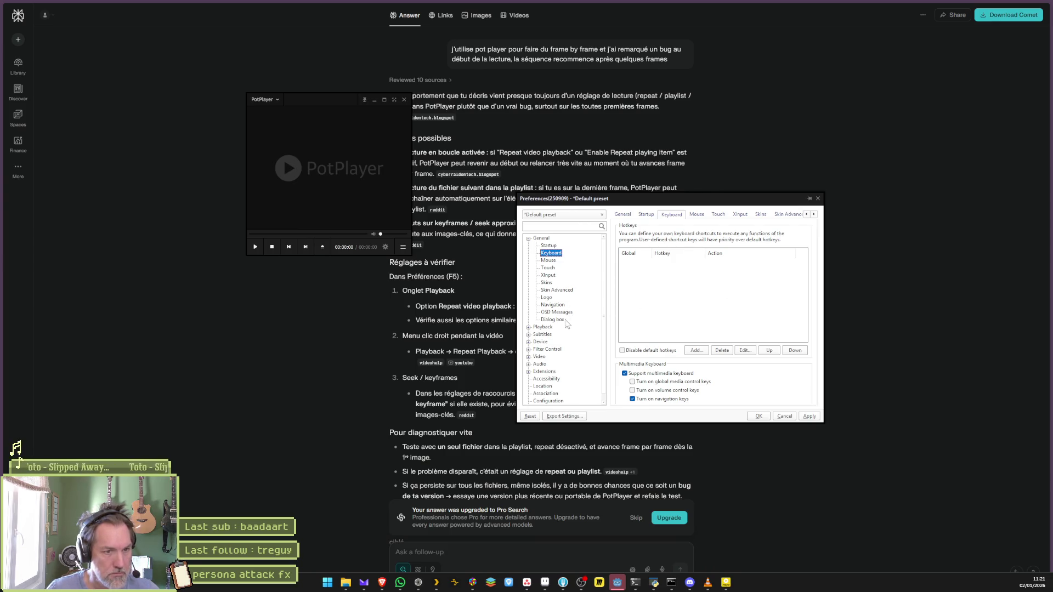
# Step: Confirm Repeat video playback is disabled in the Playback preferences, then cancel
pyautogui.click(543, 327)
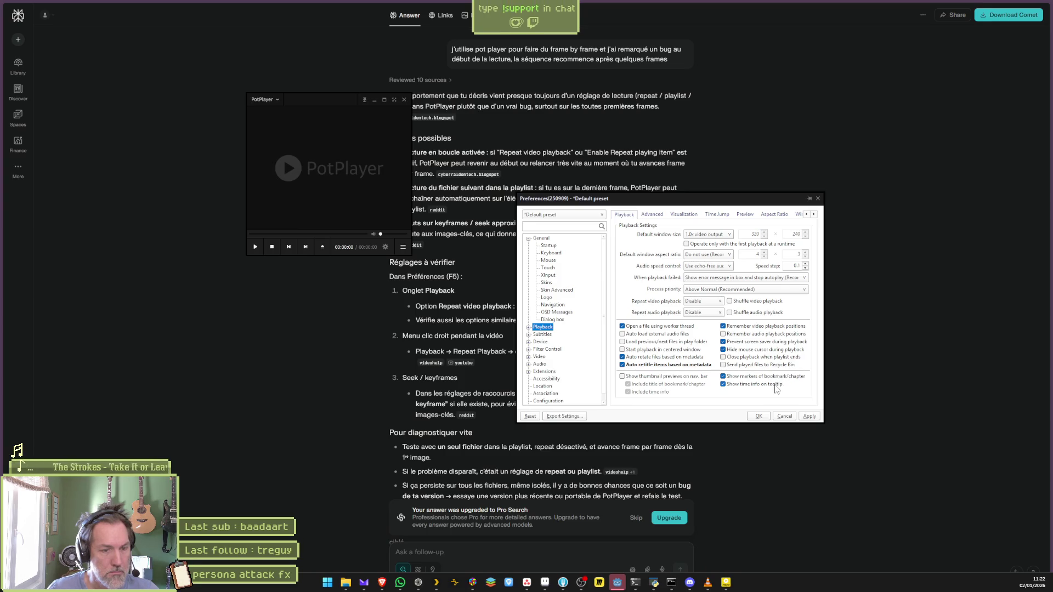
pyautogui.click(785, 415)
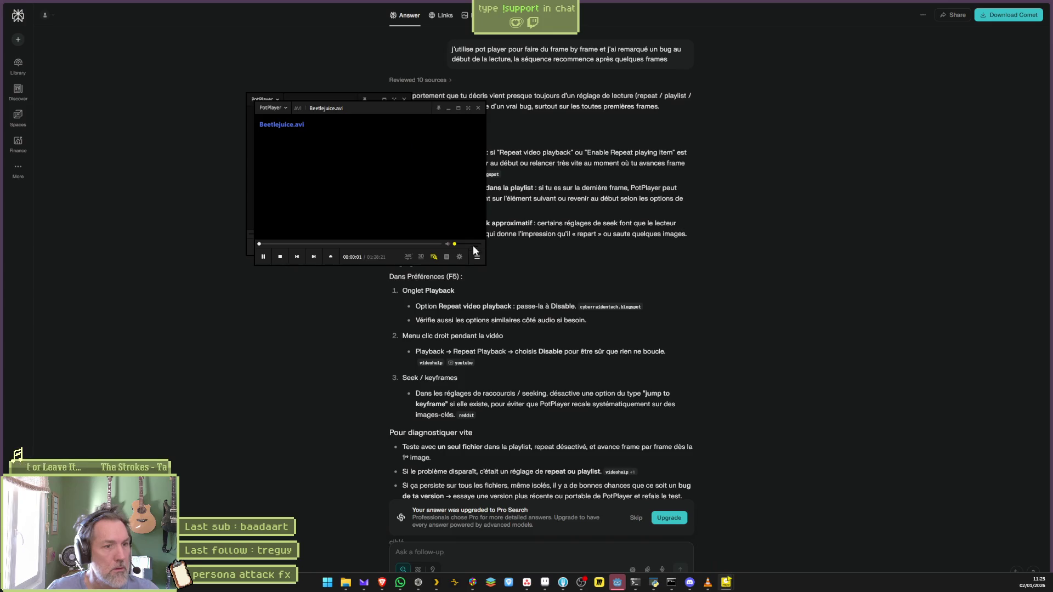
# Step: Pause Beetlejuice.avi, enlarge the window, seek back to the start, and close it
pyautogui.press('space')
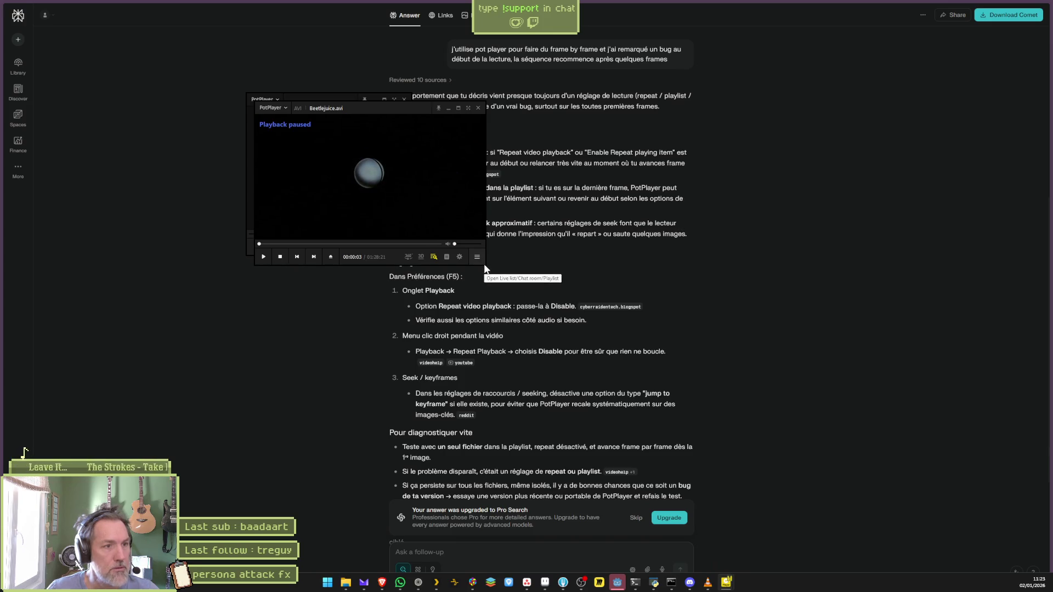
pyautogui.moveTo(485, 270)
pyautogui.mouseDown()
pyautogui.moveTo(896, 442)
pyautogui.moveTo(915, 481)
pyautogui.mouseUp()
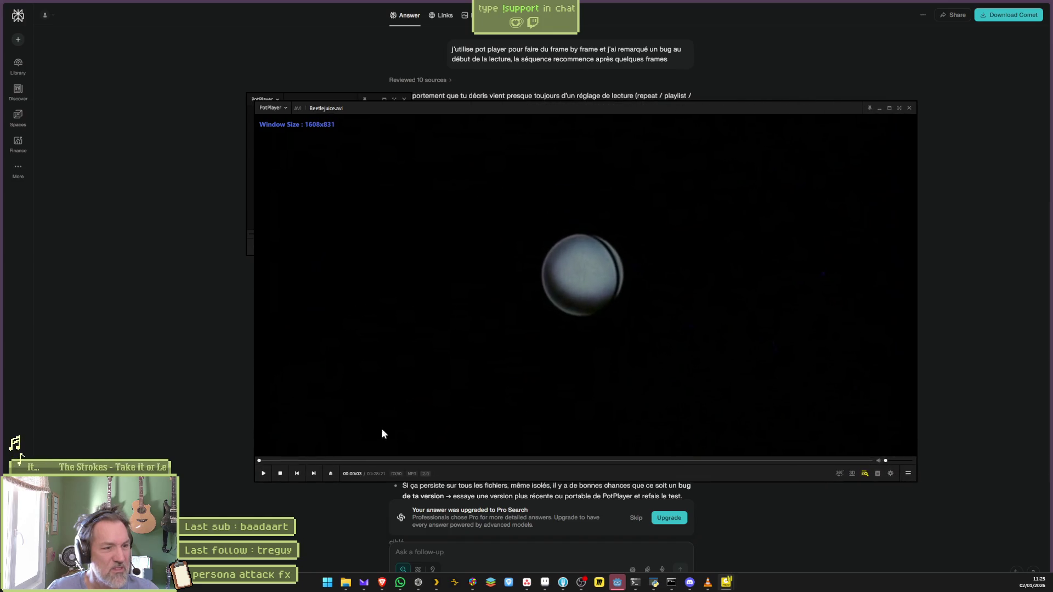
pyautogui.click(261, 462)
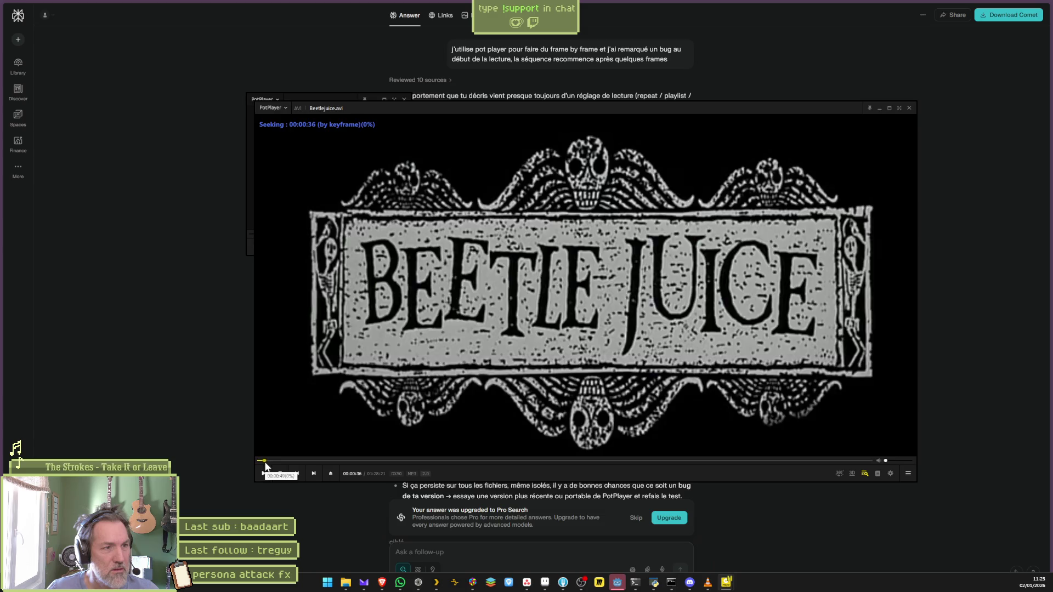
pyautogui.click(257, 463)
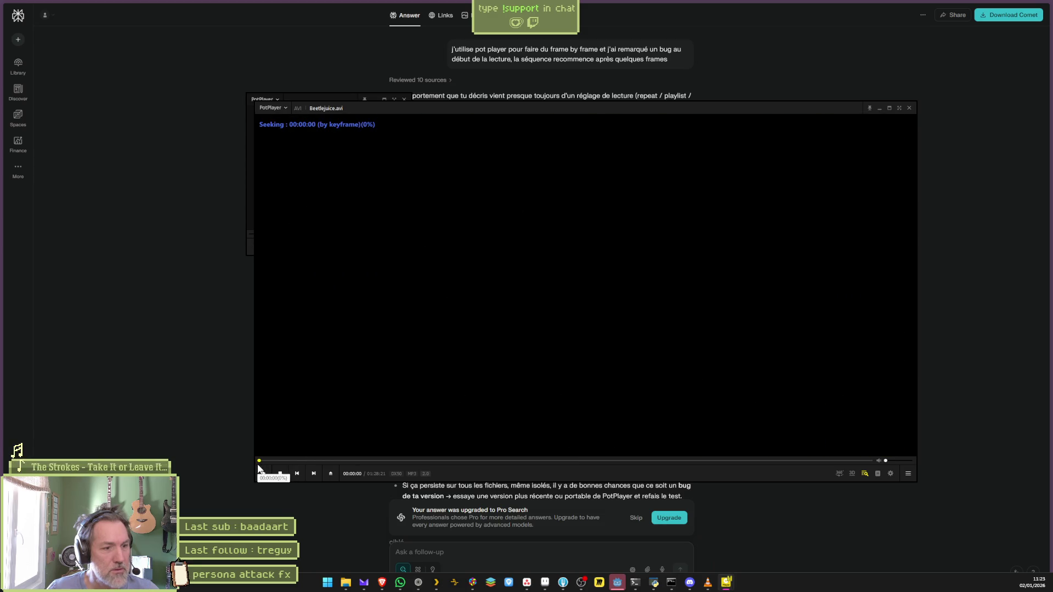
pyautogui.click(909, 108)
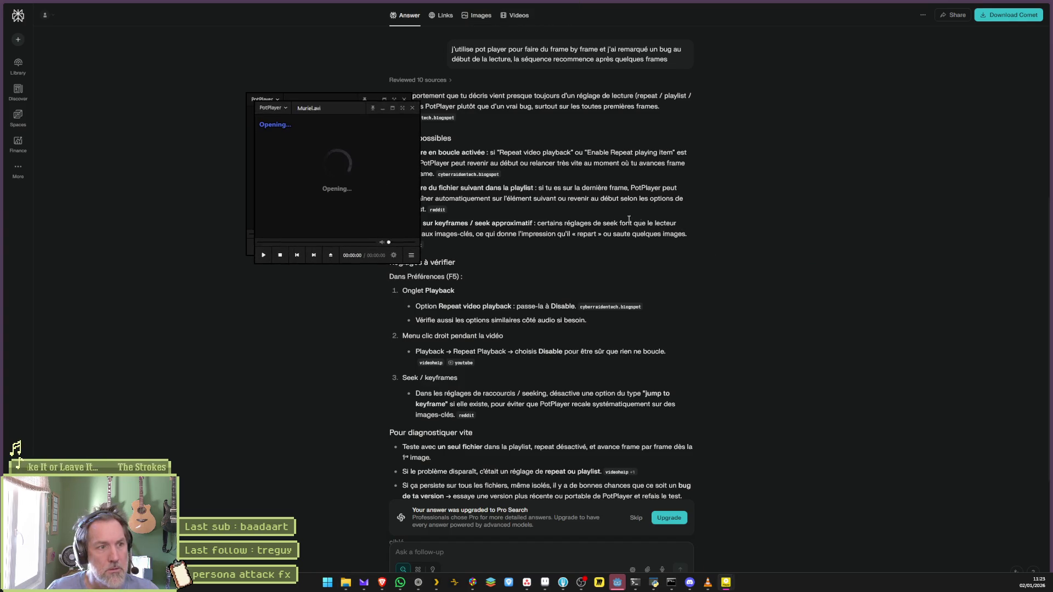
# Step: Frame-step Muriel.avi from its very start with F, then close it
pyautogui.press('space')
pyautogui.press('f')
pyautogui.press('f')
pyautogui.press('f')
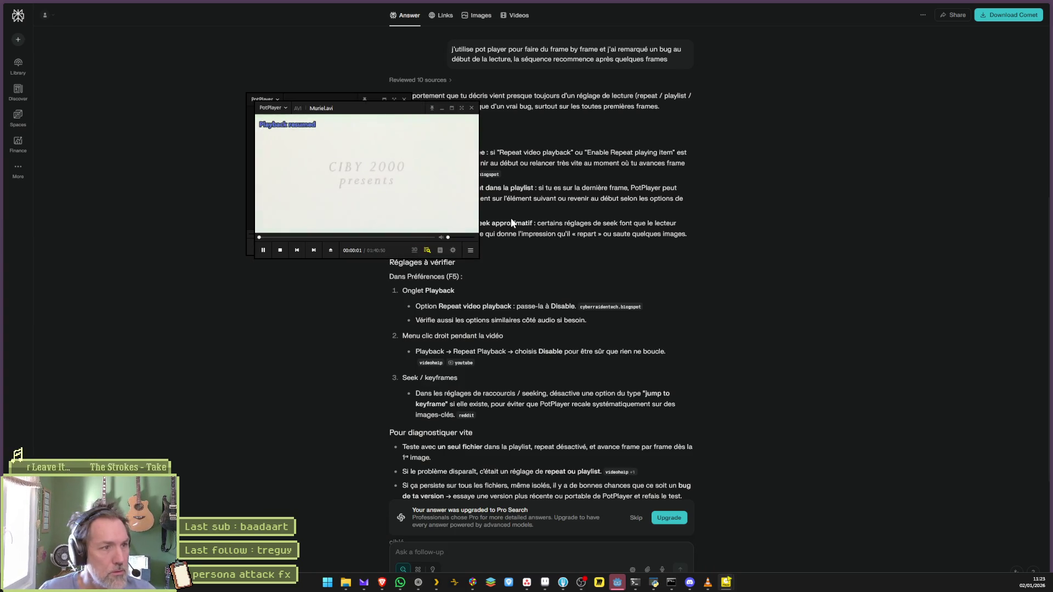
pyautogui.hotkey('alt', '2')
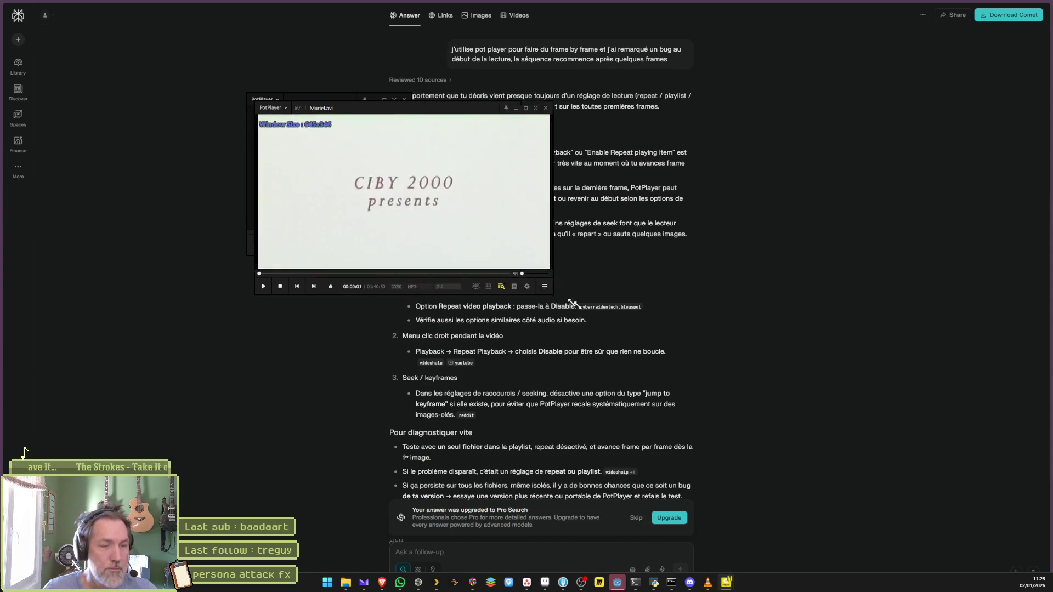
pyautogui.click(261, 430)
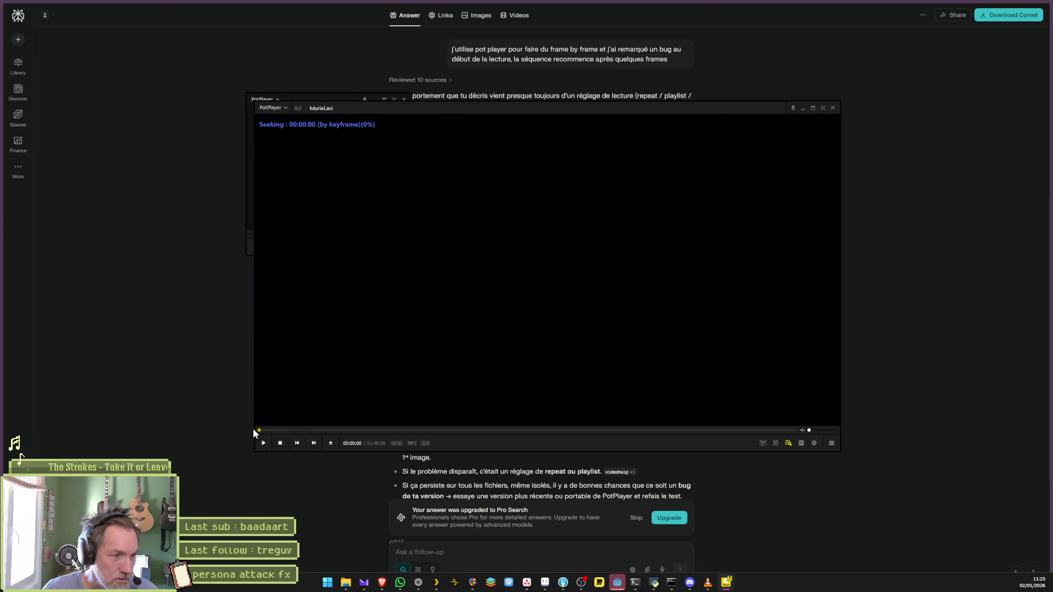
pyautogui.press('f')
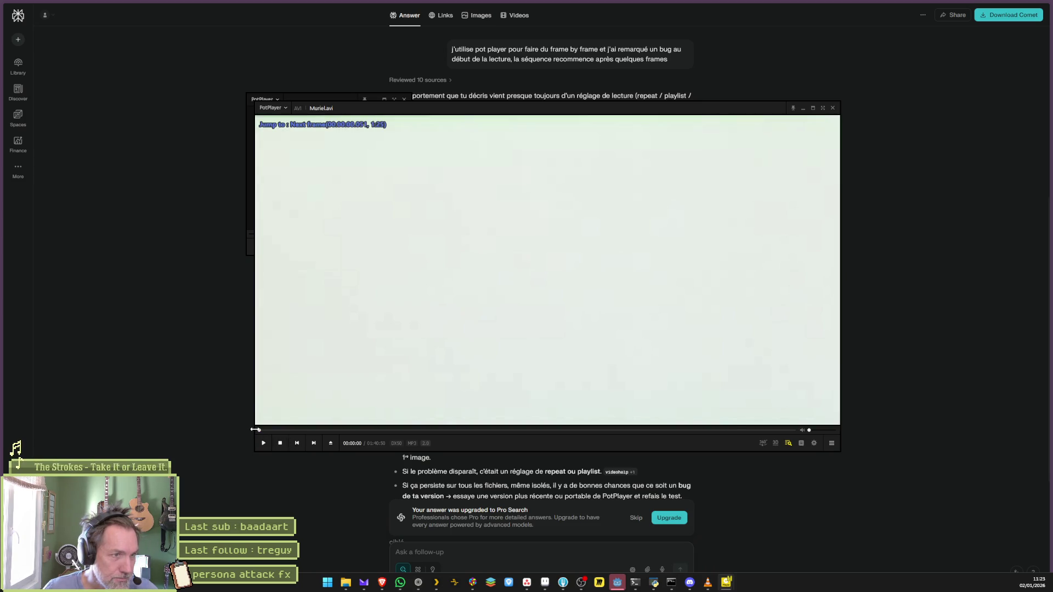
pyautogui.press('space')
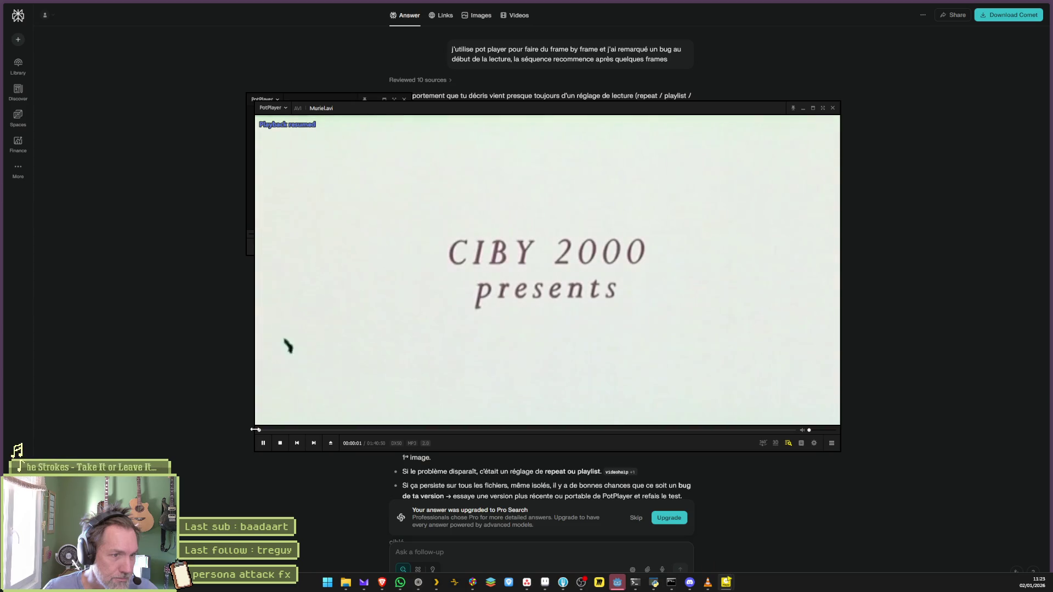
pyautogui.click(833, 108)
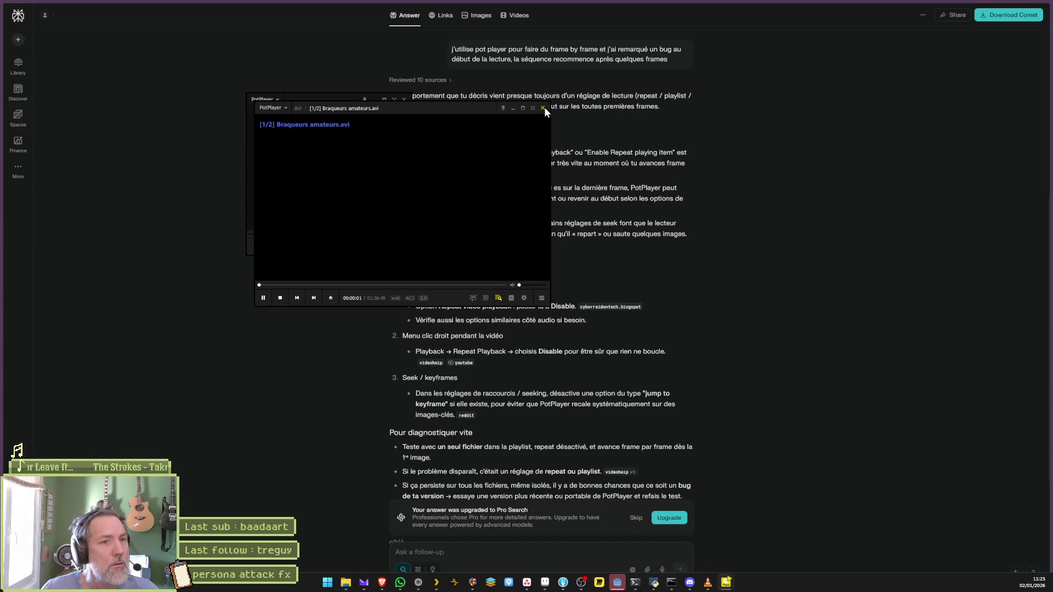
# Step: Close Braqueurs amateurs, pause Phenomenes Paranormaux, enlarge it, and seek to 00:22:14
pyautogui.click(543, 108)
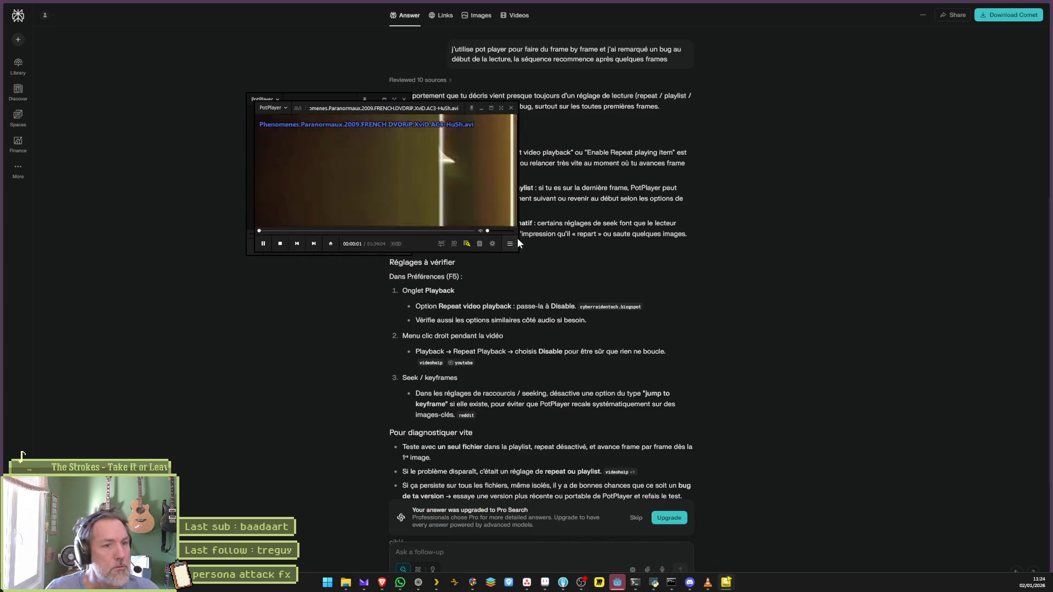
pyautogui.press('space')
pyautogui.moveTo(516, 251); pyautogui.dragTo(818, 438)
pyautogui.click(381, 417)
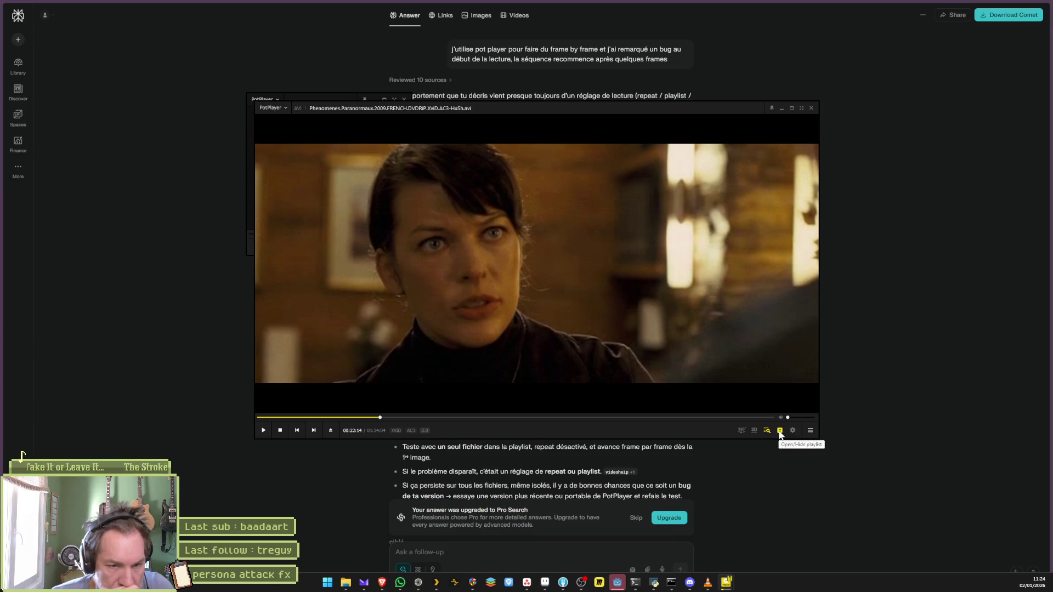
# Step: In the Control Panel's Playback tab, set A at 00:22:14 and B at 00:23:22
pyautogui.click(792, 431)
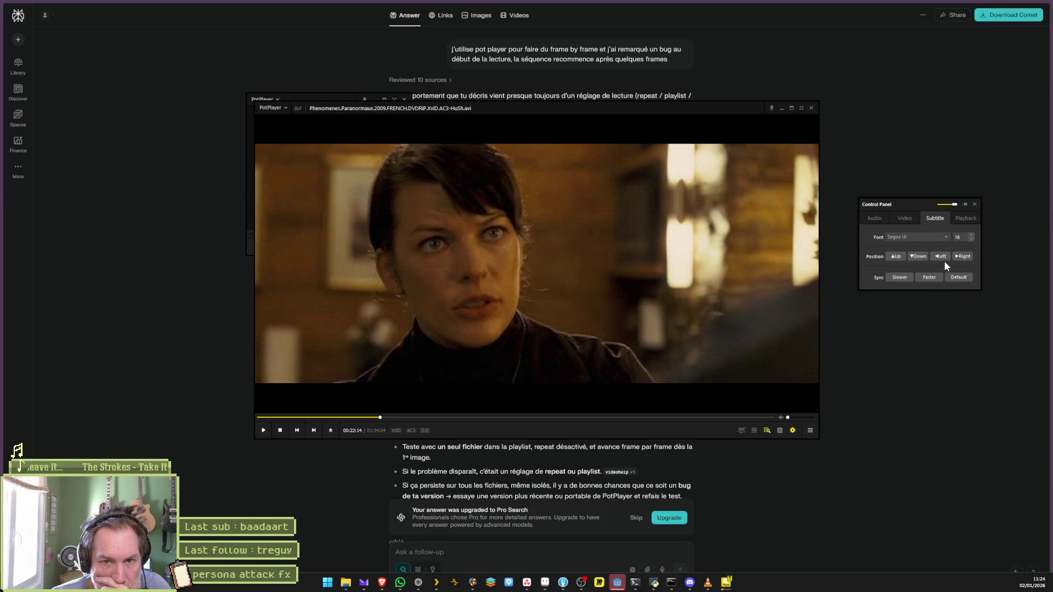
pyautogui.click(902, 219)
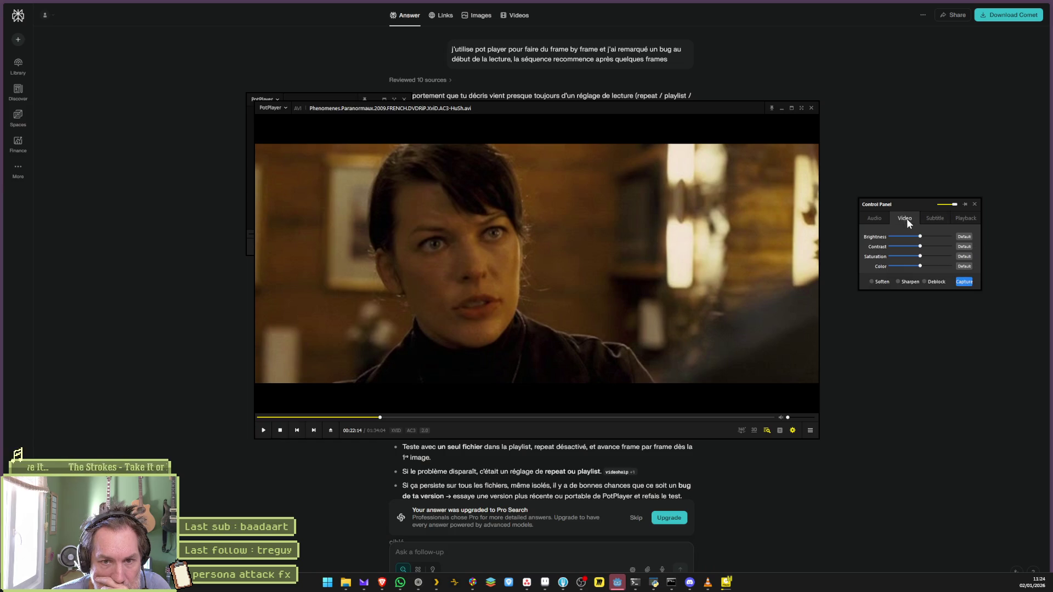
pyautogui.click(961, 220)
pyautogui.click(912, 276)
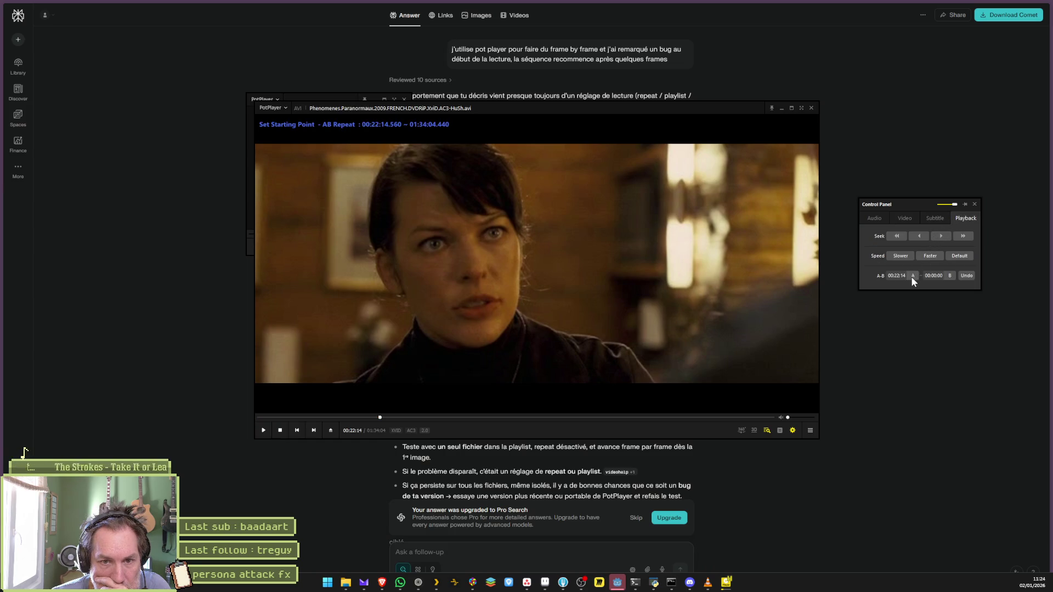
pyautogui.click(386, 418)
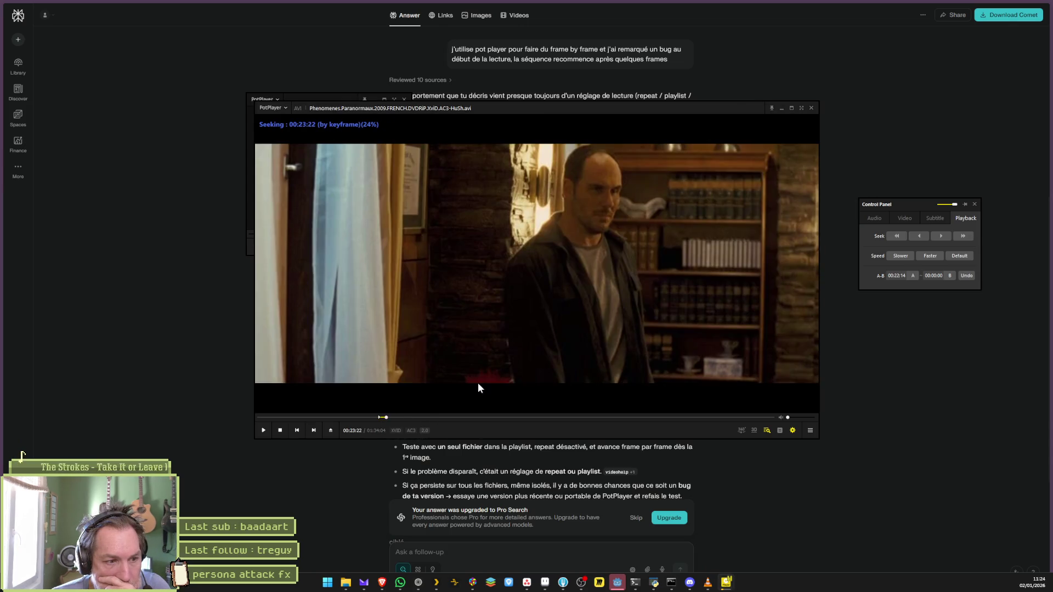
pyautogui.click(950, 274)
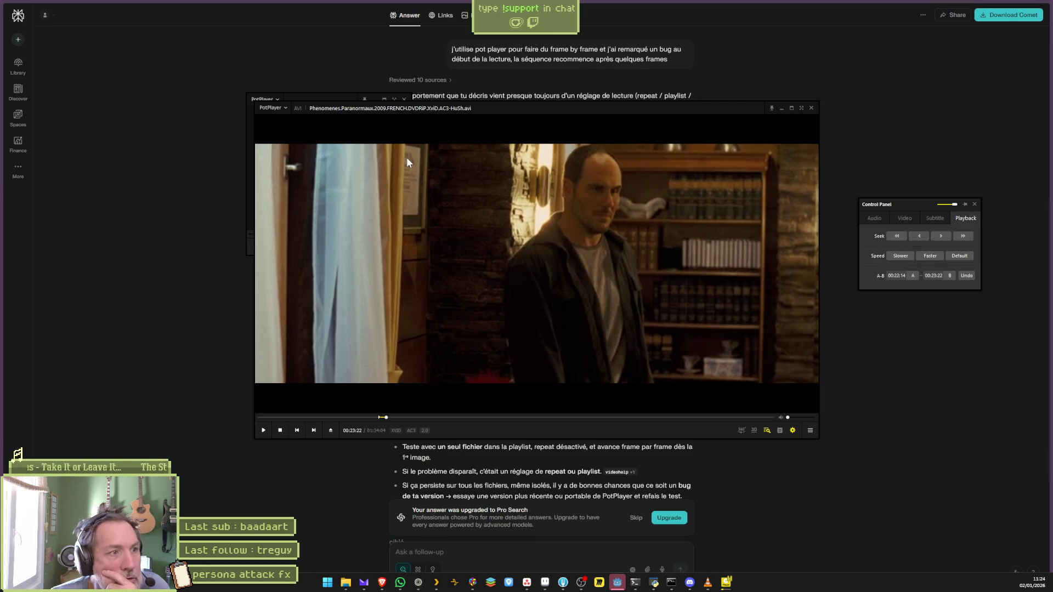
# Step: Review Video > Video Recording > Record Video settings, close them, and resume A-B playback
pyautogui.click(272, 107)
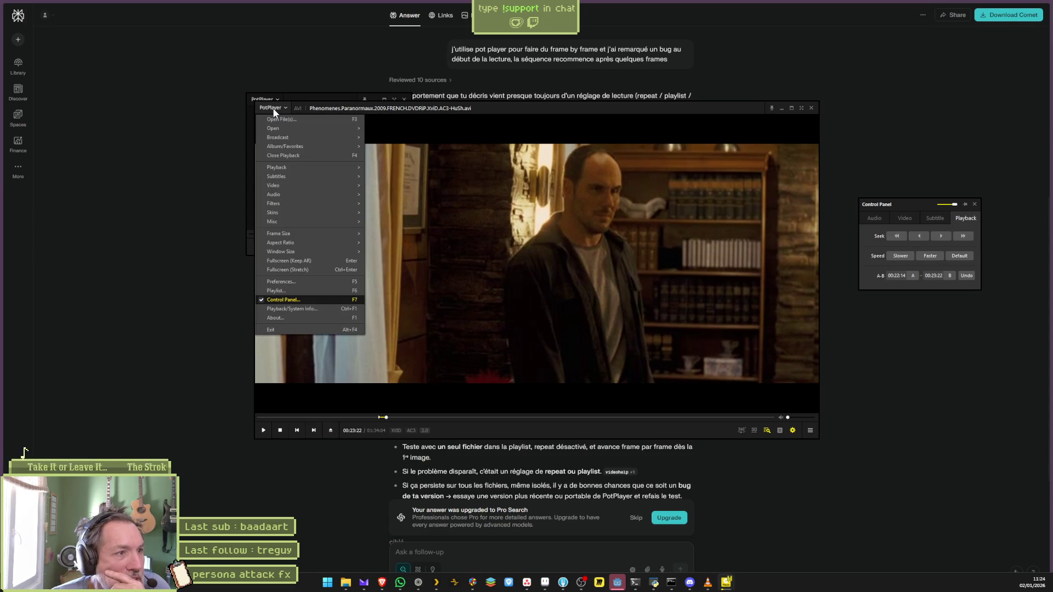
pyautogui.moveTo(282, 131)
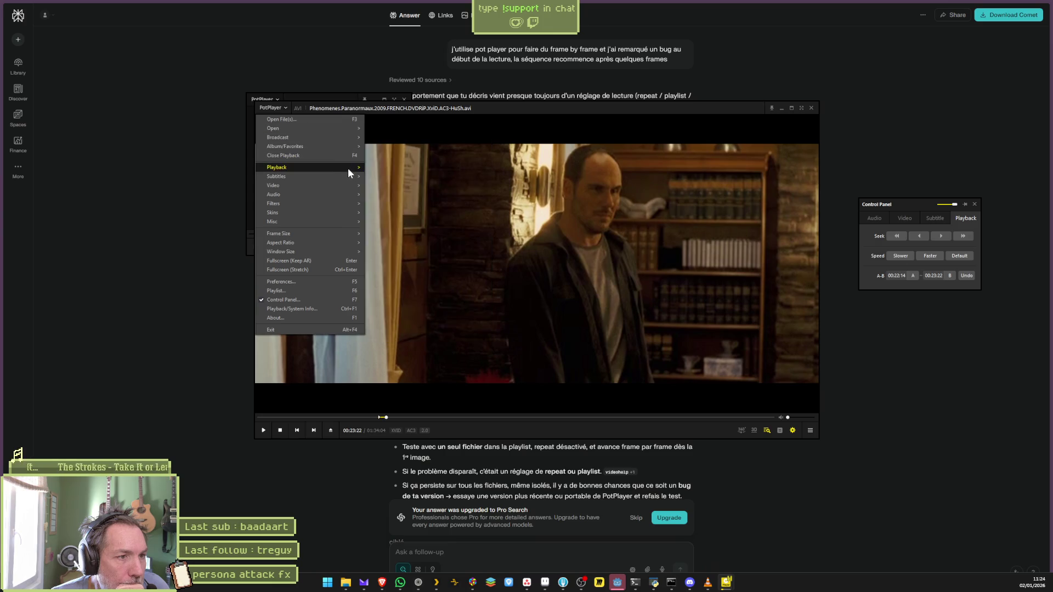
pyautogui.moveTo(348, 170)
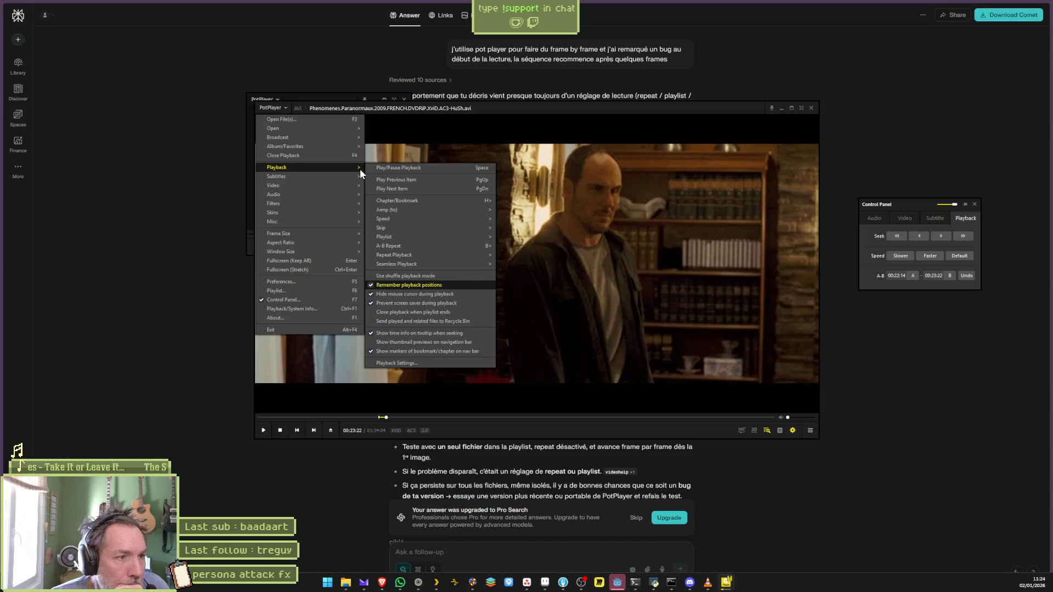
pyautogui.moveTo(357, 189)
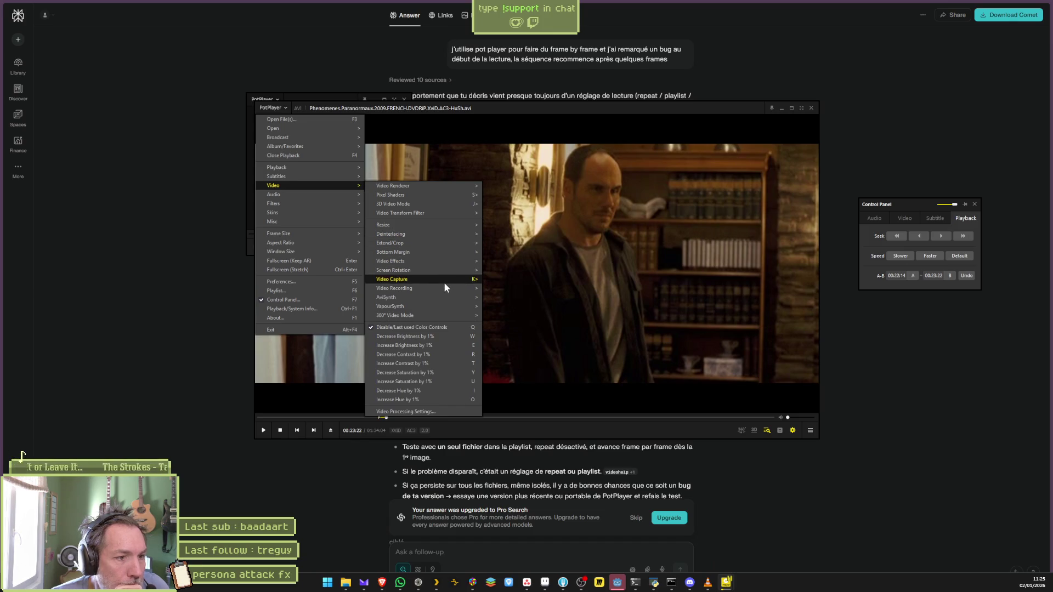
pyautogui.moveTo(444, 284)
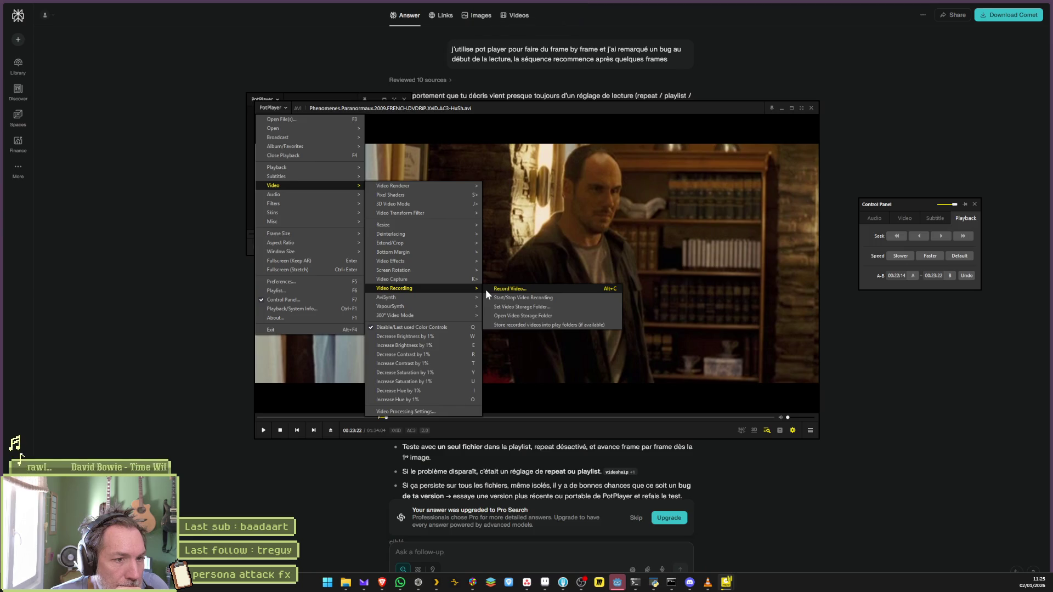
pyautogui.click(518, 288)
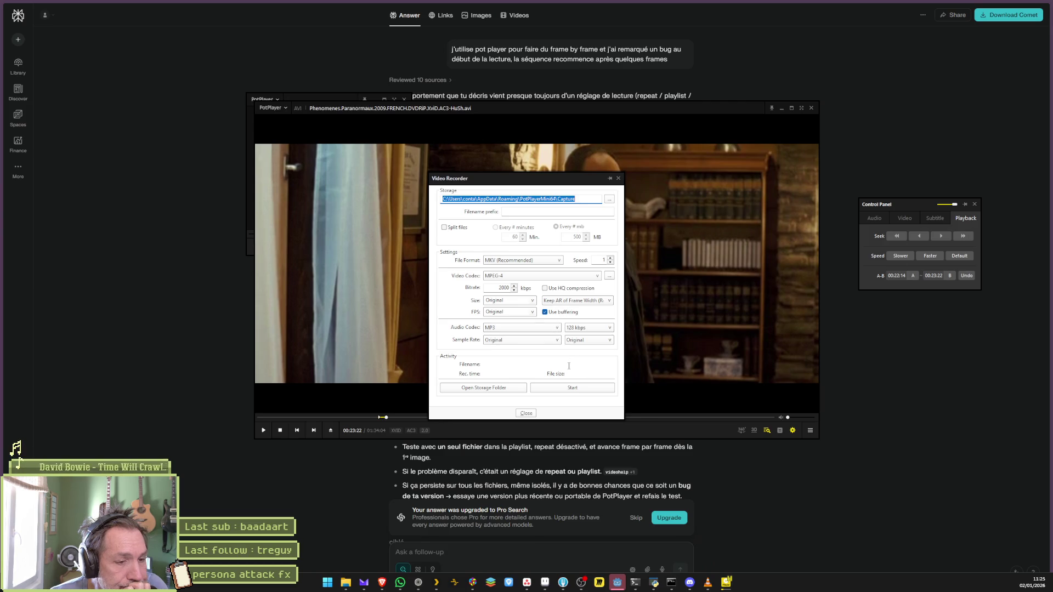
pyautogui.click(527, 414)
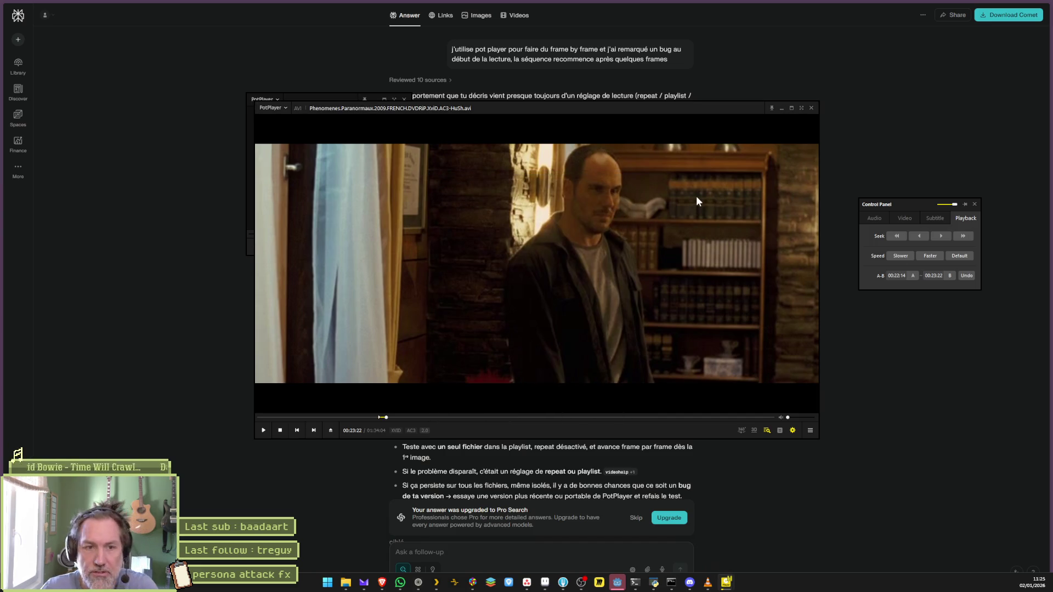
pyautogui.press('space')
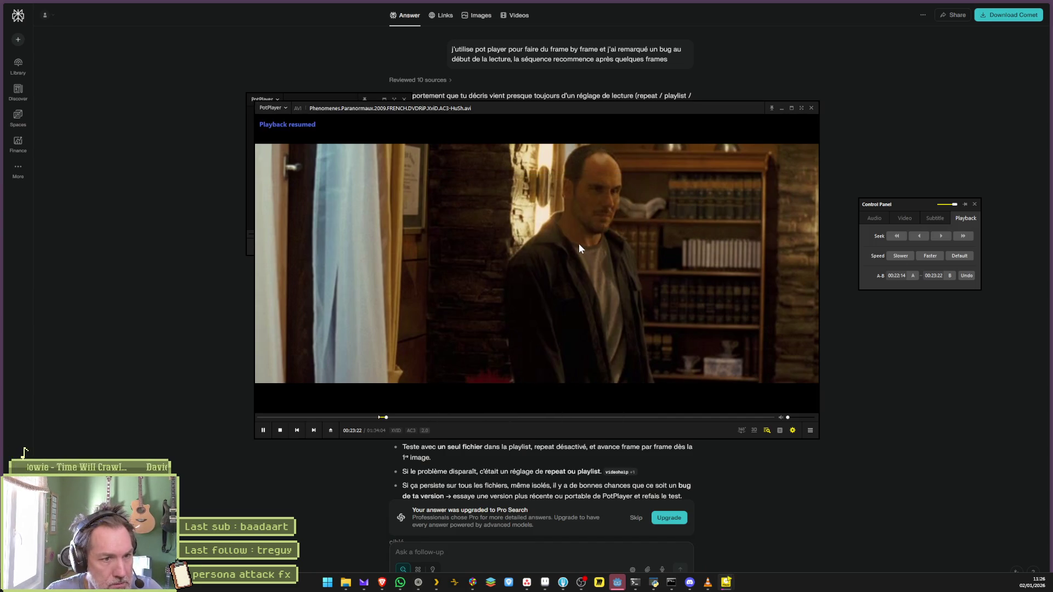
# Step: Record a short Snipping Tool clip of the video region playing in PotPlayer
pyautogui.press('Print')
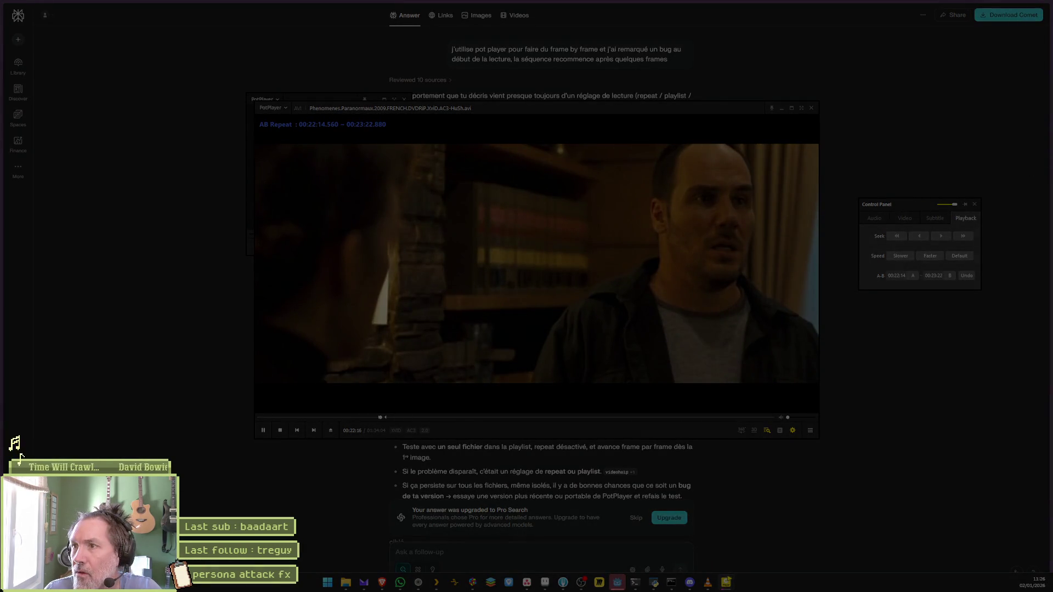
pyautogui.moveTo(323, 153)
pyautogui.mouseDown()
pyautogui.moveTo(689, 282)
pyautogui.moveTo(768, 352)
pyautogui.mouseUp()
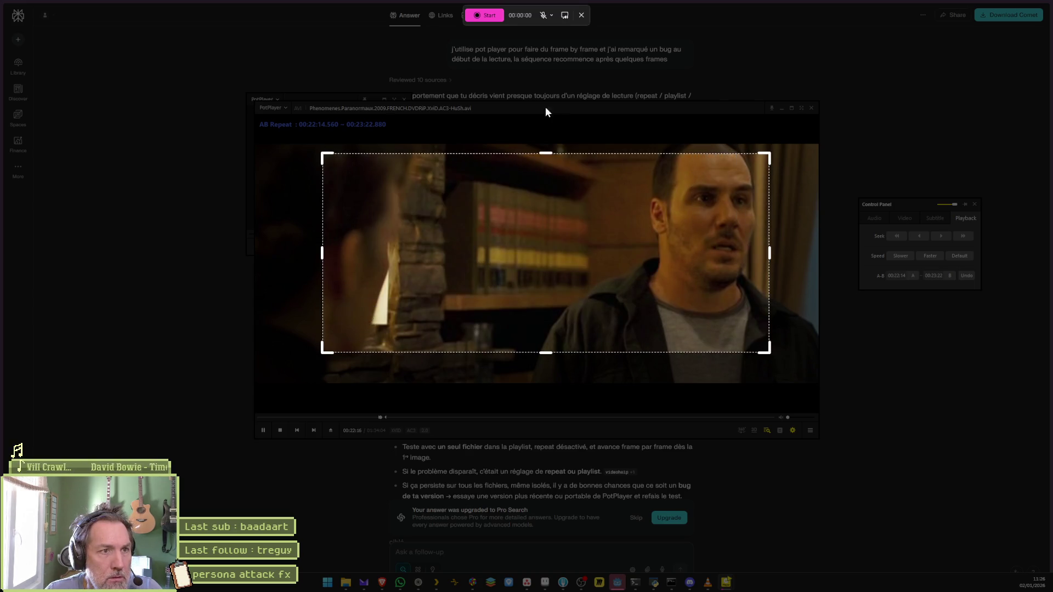
pyautogui.click(478, 16)
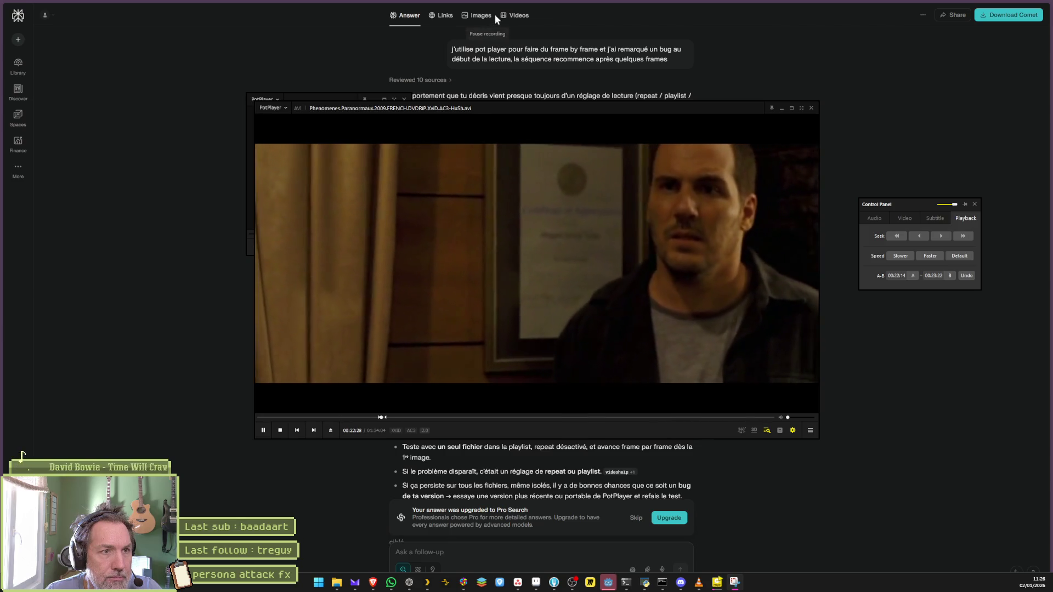
pyautogui.click(498, 14)
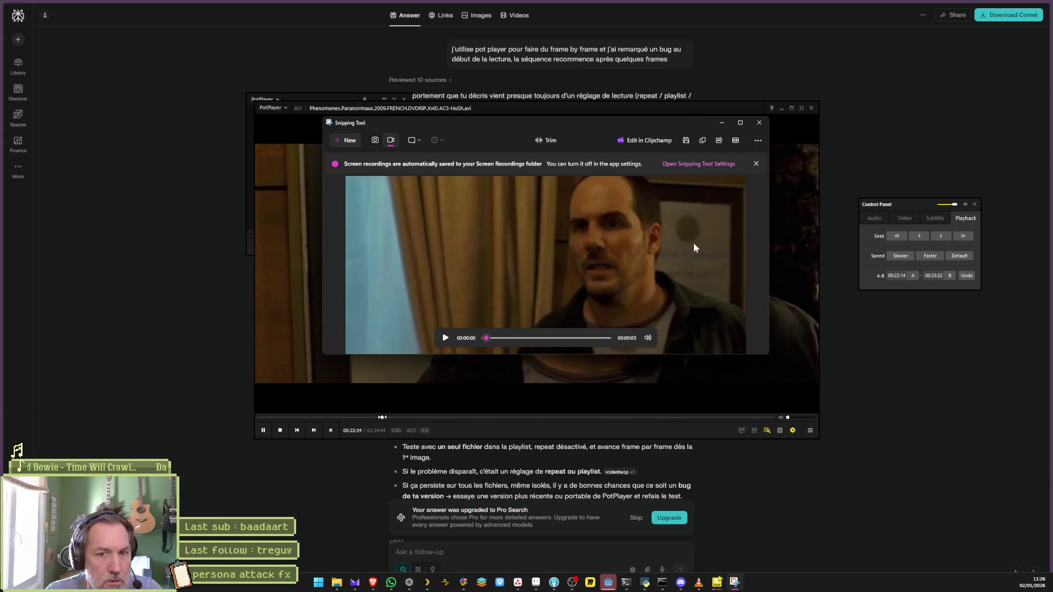
# Step: Save the clip as an MP4 on the Desktop and close Snipping Tool and the player
pyautogui.click(686, 140)
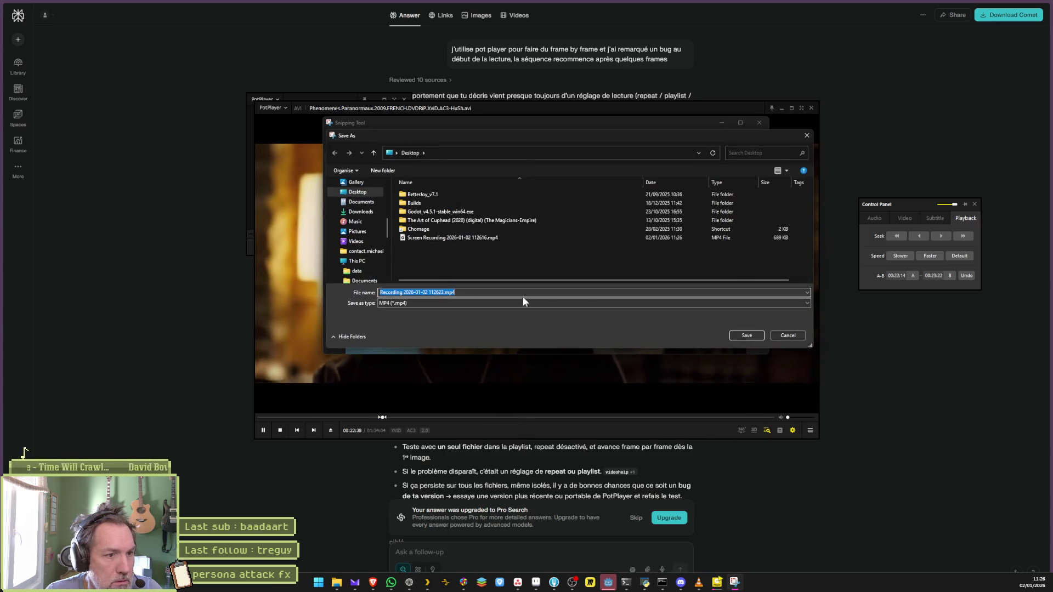
pyautogui.click(738, 335)
pyautogui.click(762, 126)
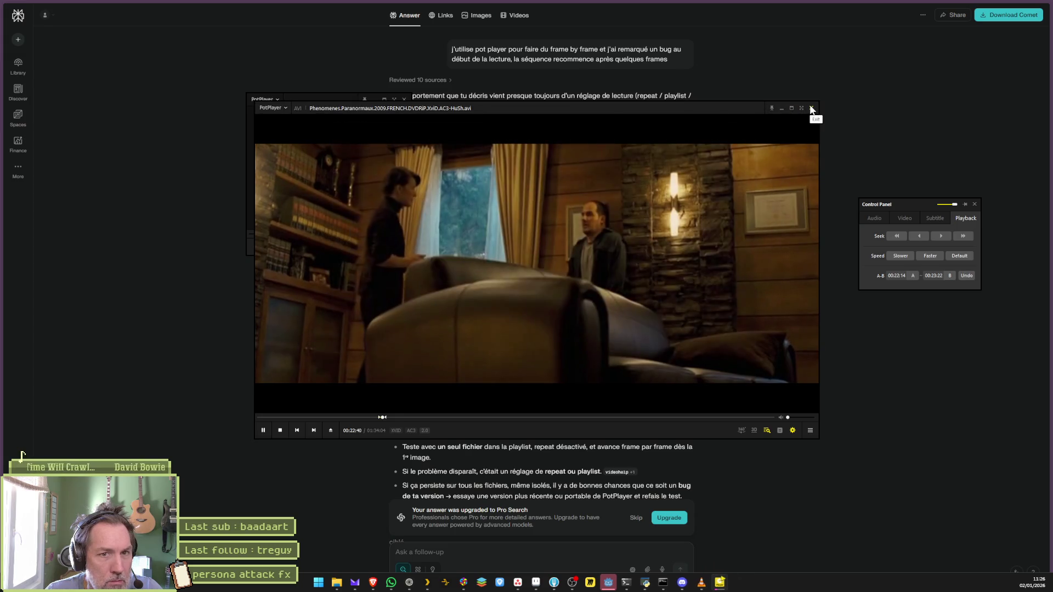
pyautogui.click(811, 108)
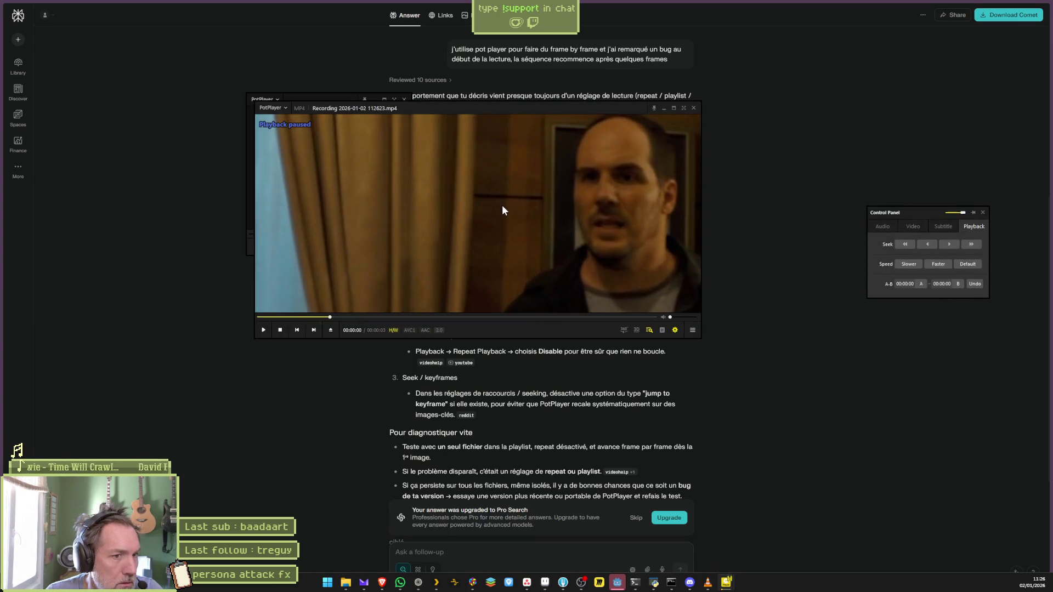
# Step: Rewind the recording to its first frame, step forward seven frames, and close both player windows
pyautogui.click(320, 317)
pyautogui.moveTo(320, 318)
pyautogui.mouseDown()
pyautogui.moveTo(253, 317)
pyautogui.moveTo(289, 319)
pyautogui.moveTo(270, 316)
pyautogui.mouseUp()
pyautogui.press('f')
pyautogui.press('f')
pyautogui.press('f')
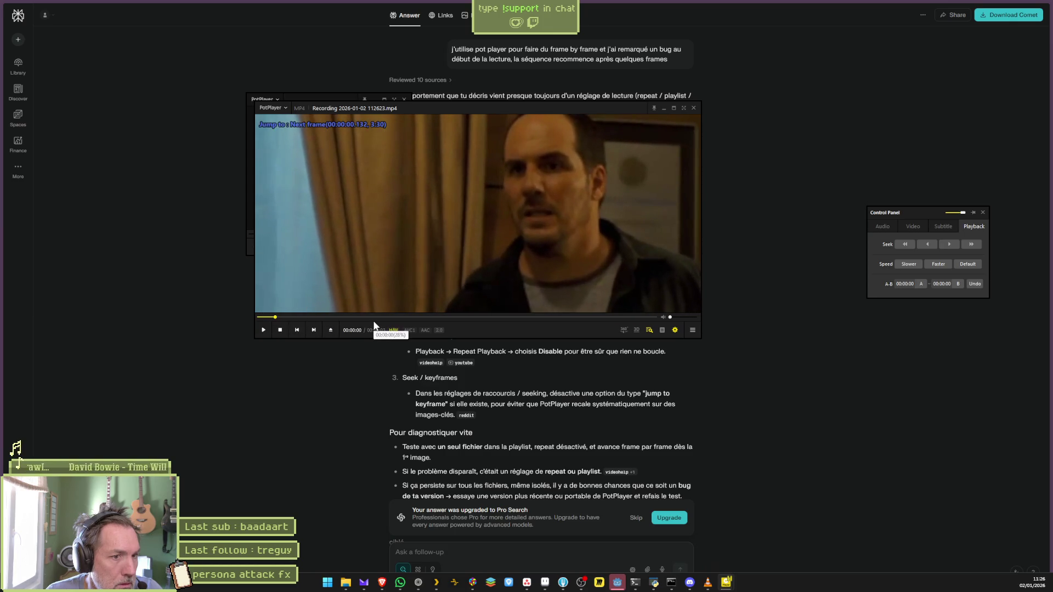
pyautogui.press('f')
pyautogui.press('f')
pyautogui.press('f')
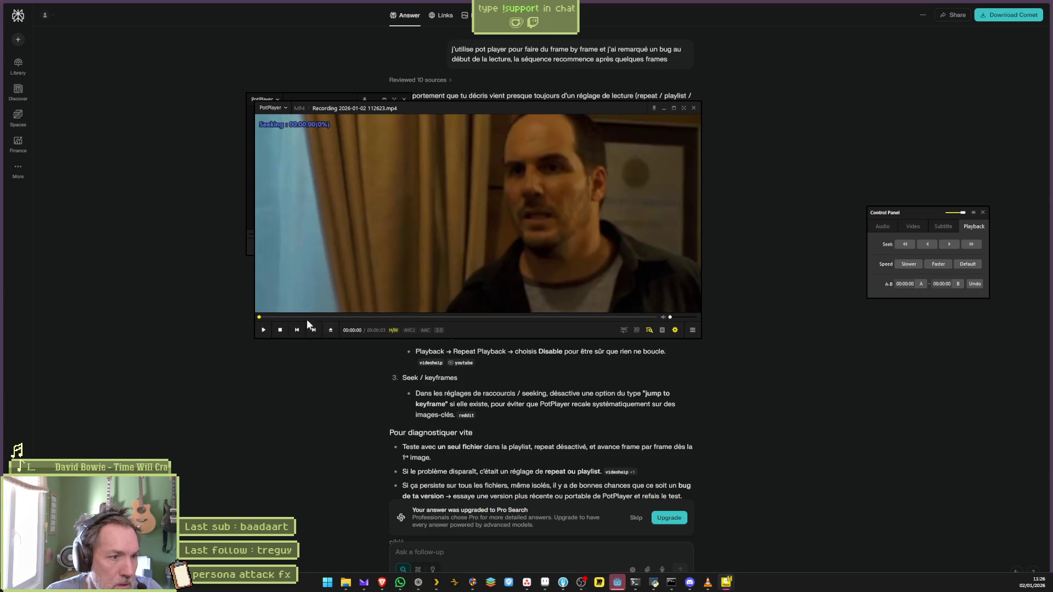
pyautogui.press('f')
pyautogui.press('f')
pyautogui.press('f')
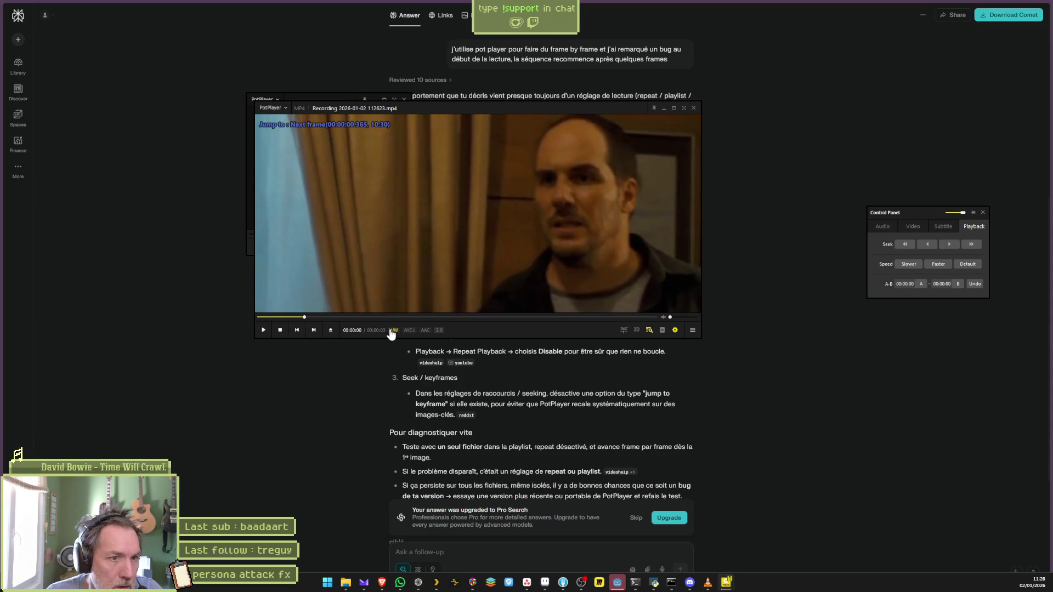
pyautogui.press('f')
pyautogui.press('f')
pyautogui.press('f')
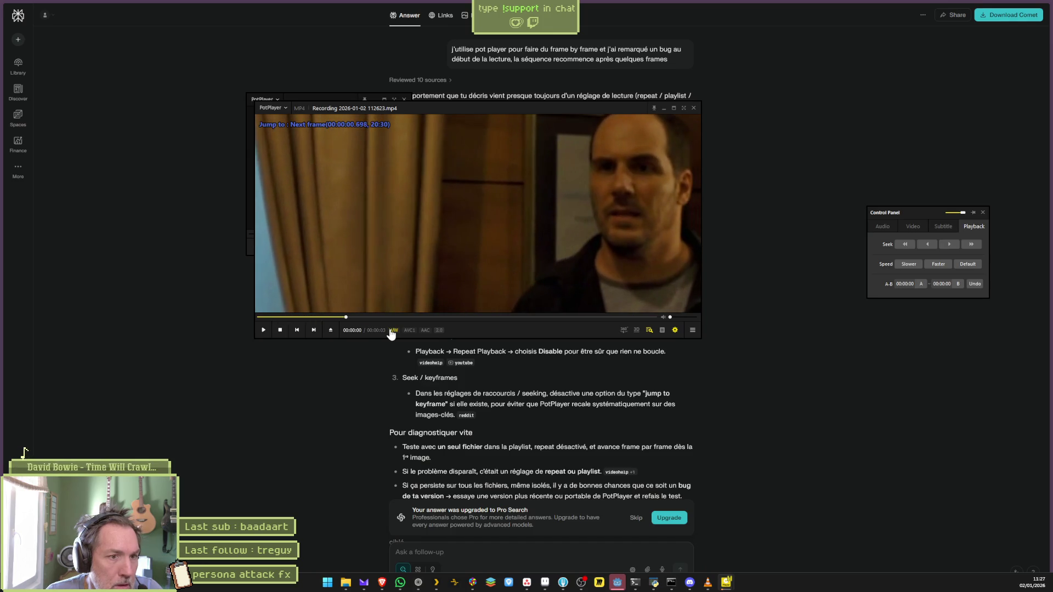
pyautogui.press('f')
pyautogui.press('f')
pyautogui.press('f')
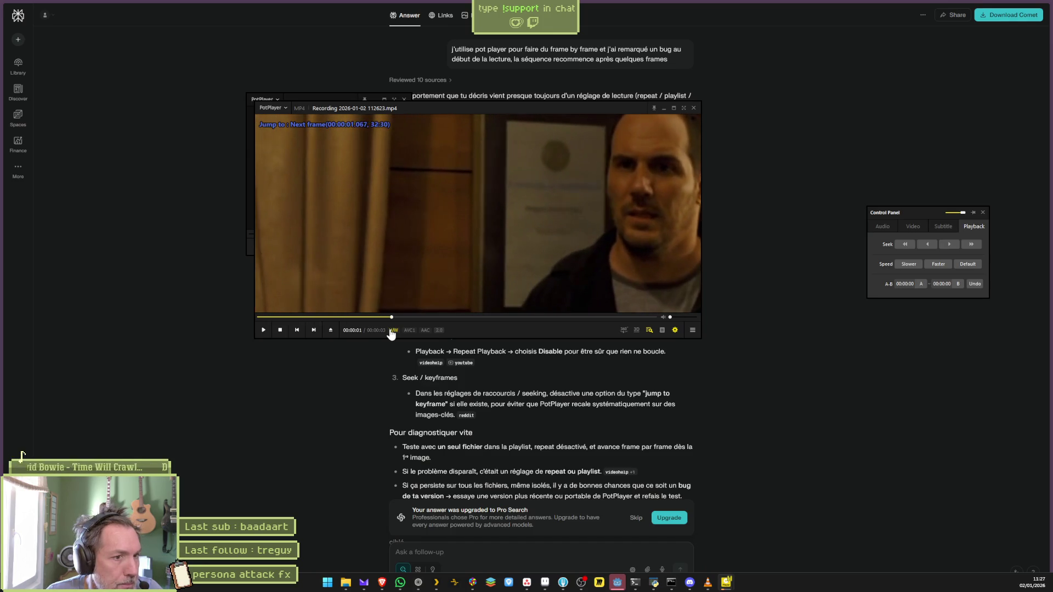
pyautogui.press('f')
pyautogui.press('f')
pyautogui.press('f')
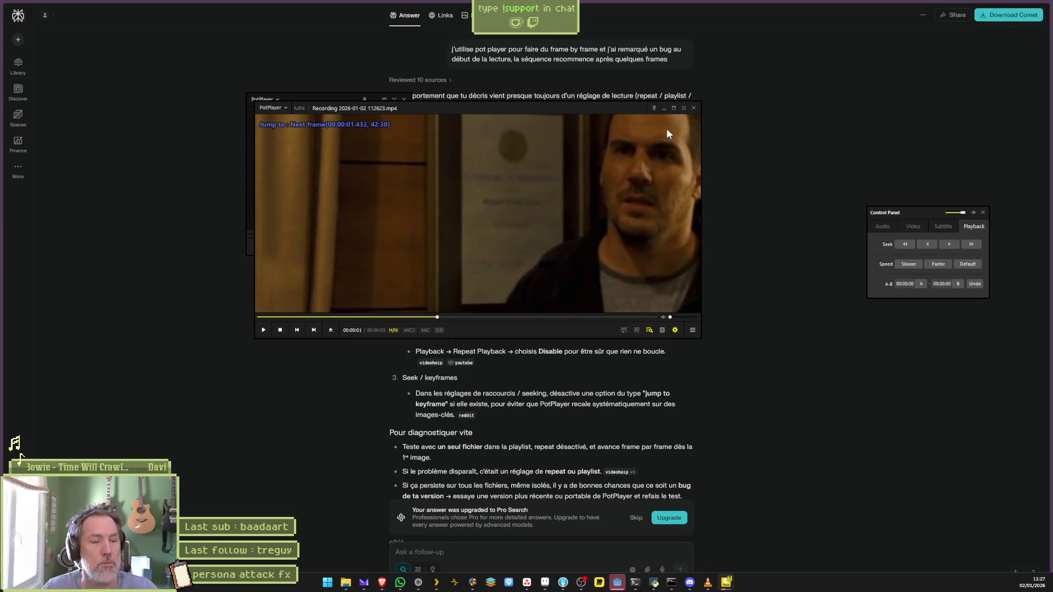
pyautogui.press('f')
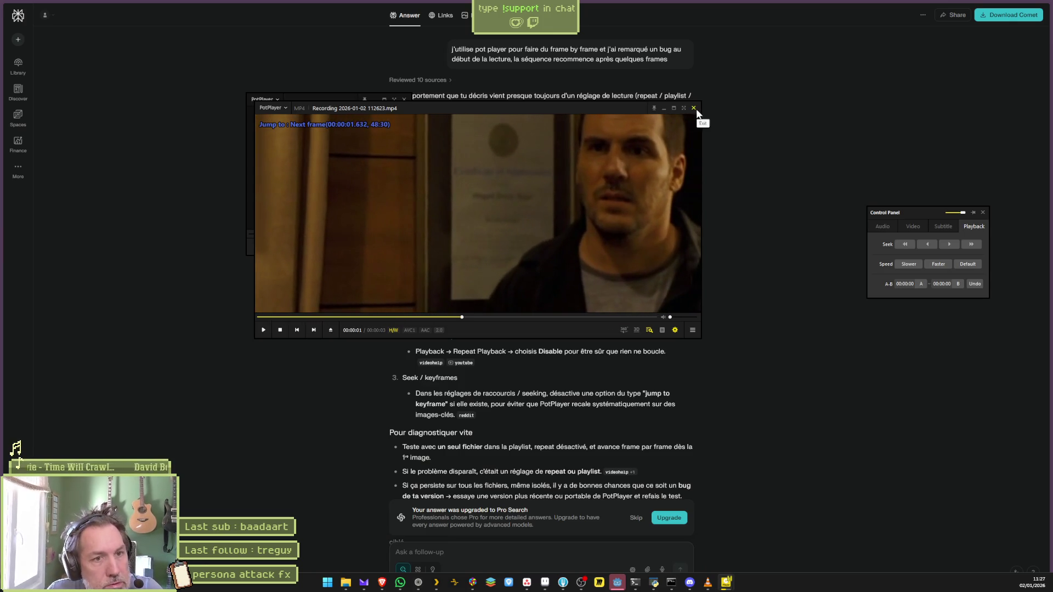
pyautogui.click(694, 108)
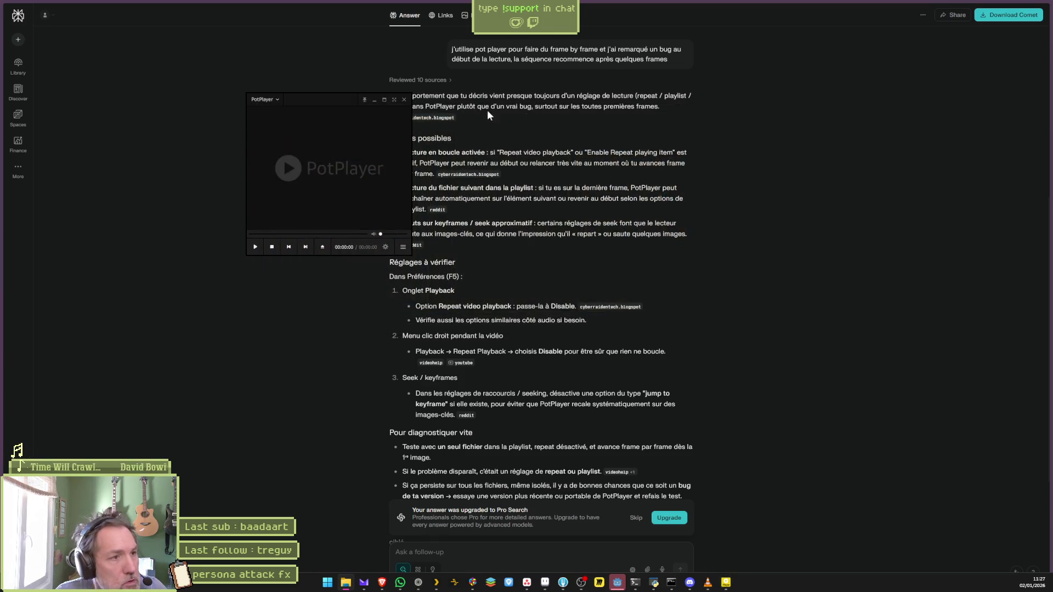
pyautogui.click(404, 100)
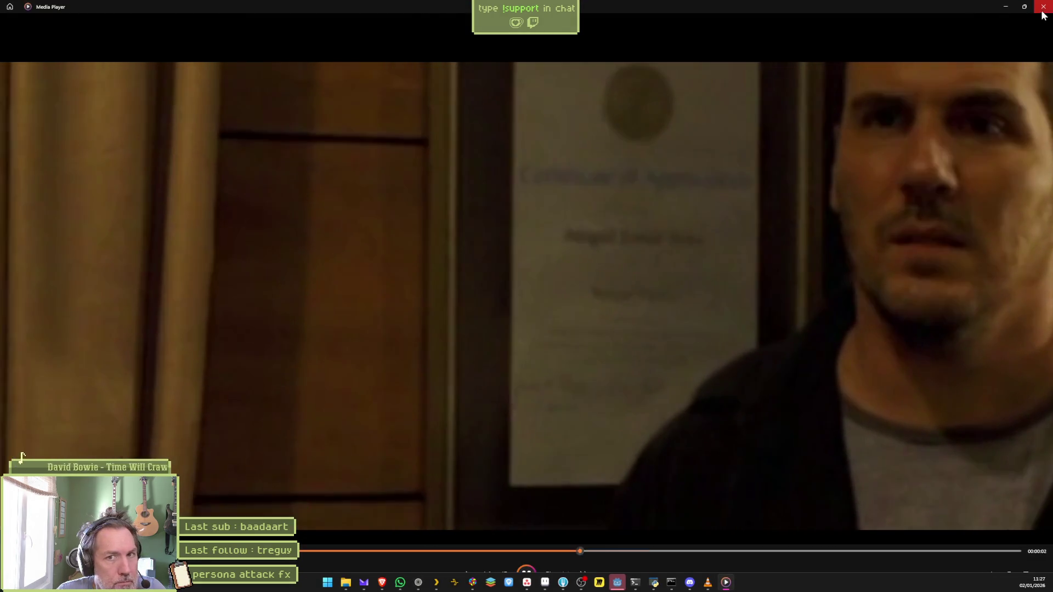
# Step: Close the clip in Media Player and minimize the browser to reveal Godot
pyautogui.click(1043, 7)
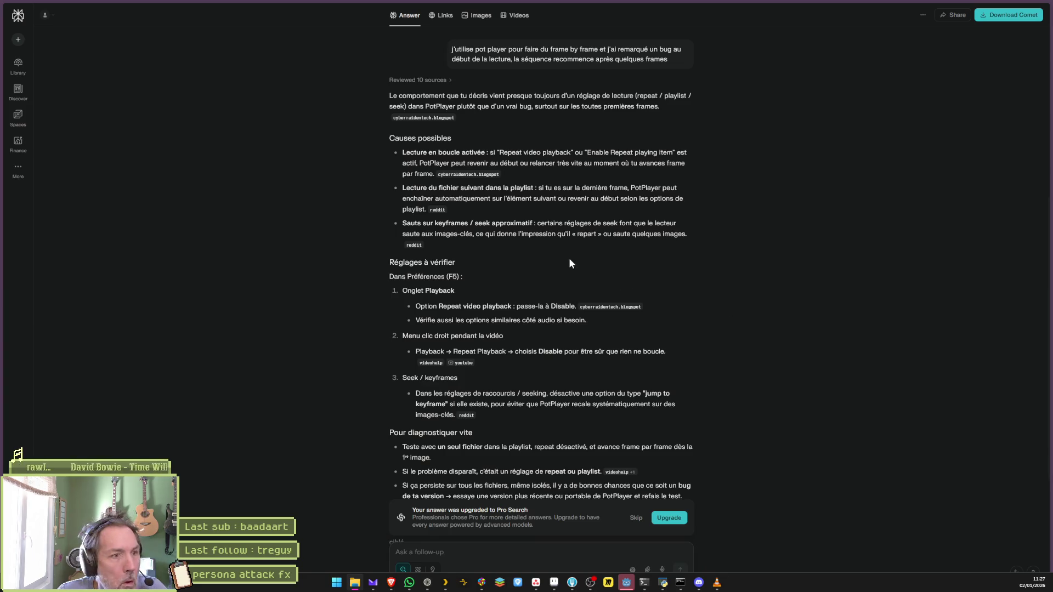
pyautogui.click(1006, 3)
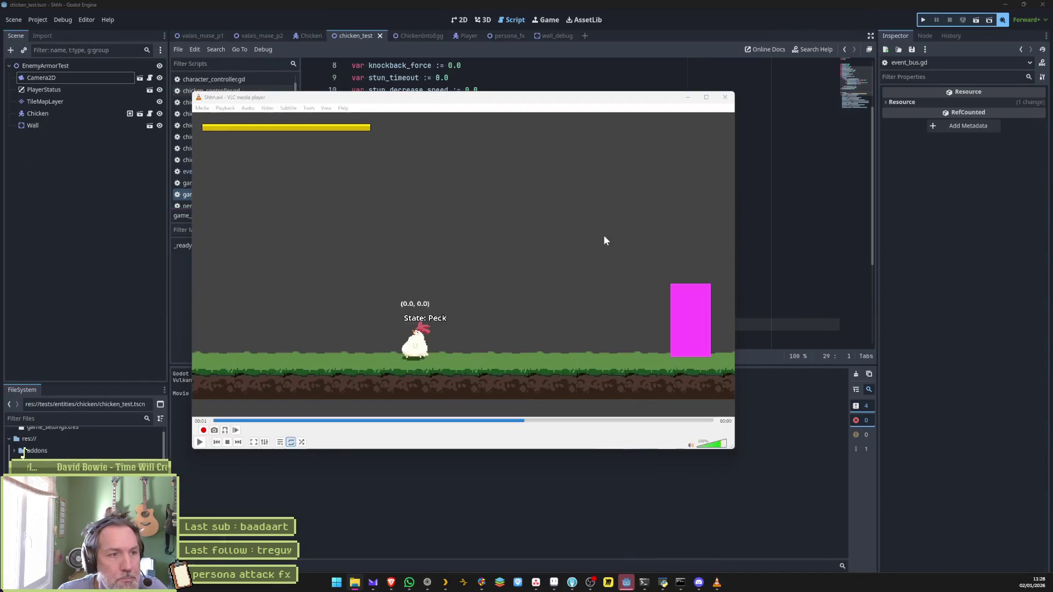
# Step: Close the VLC player windows and pause the clip playing in PotPlayer
pyautogui.click(343, 108)
pyautogui.click(495, 110)
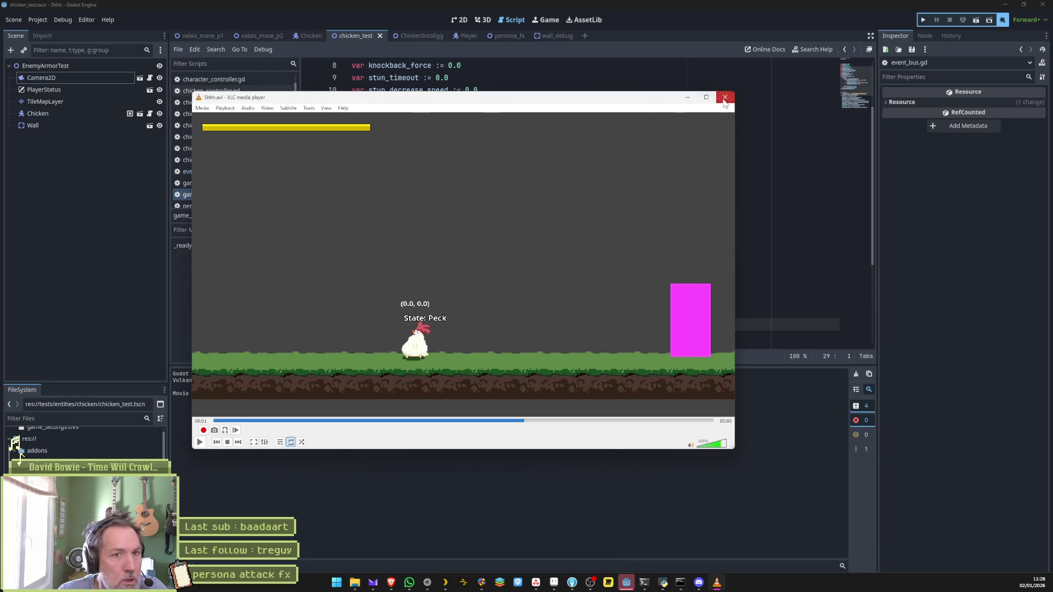
pyautogui.click(725, 97)
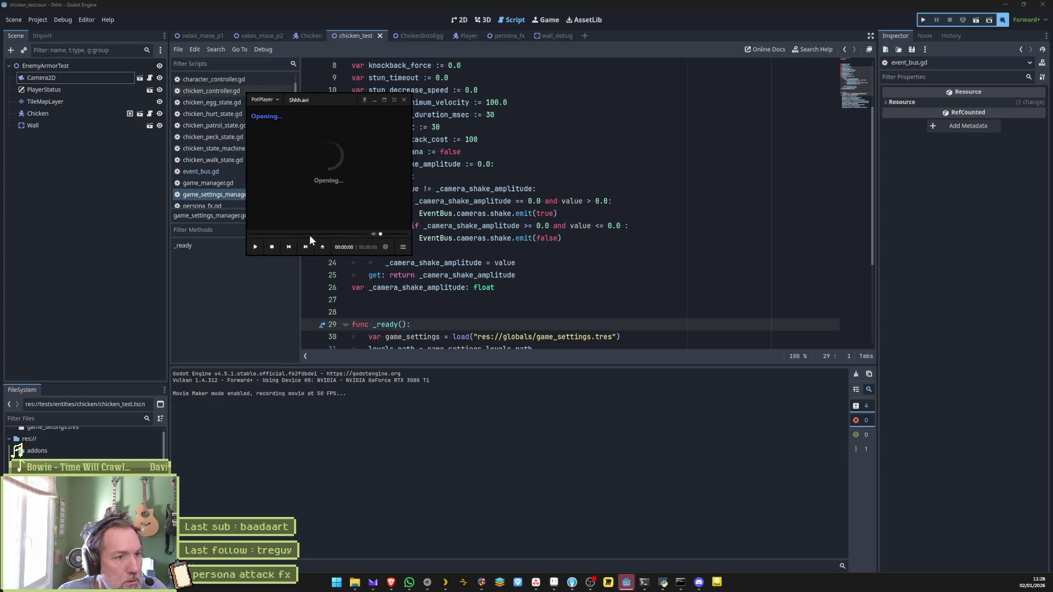
pyautogui.click(350, 176)
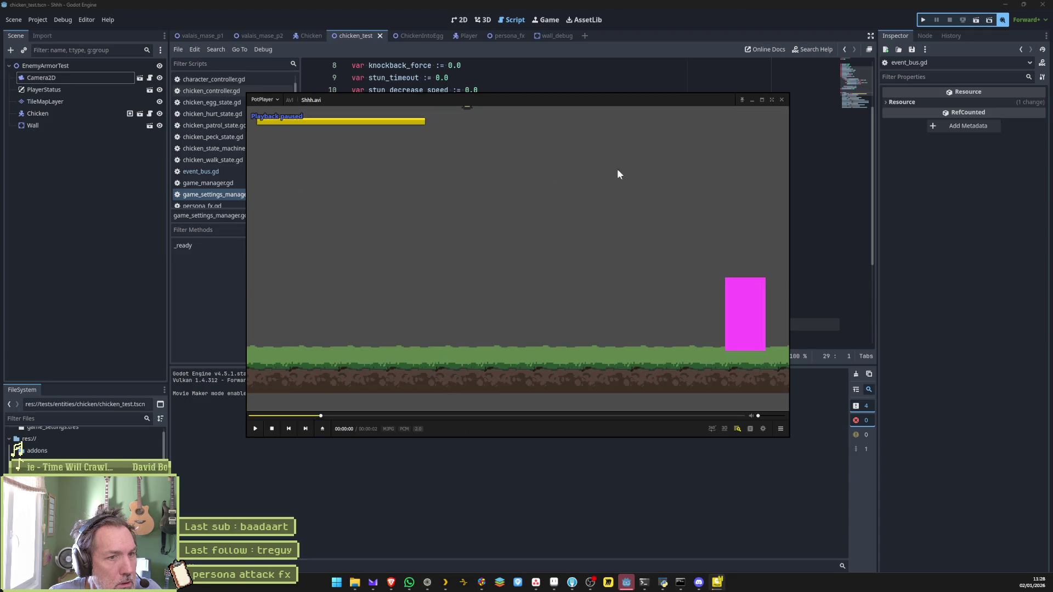
# Step: In PotPlayer's About info, view the version history and confirm no newer version exists
pyautogui.click(258, 99)
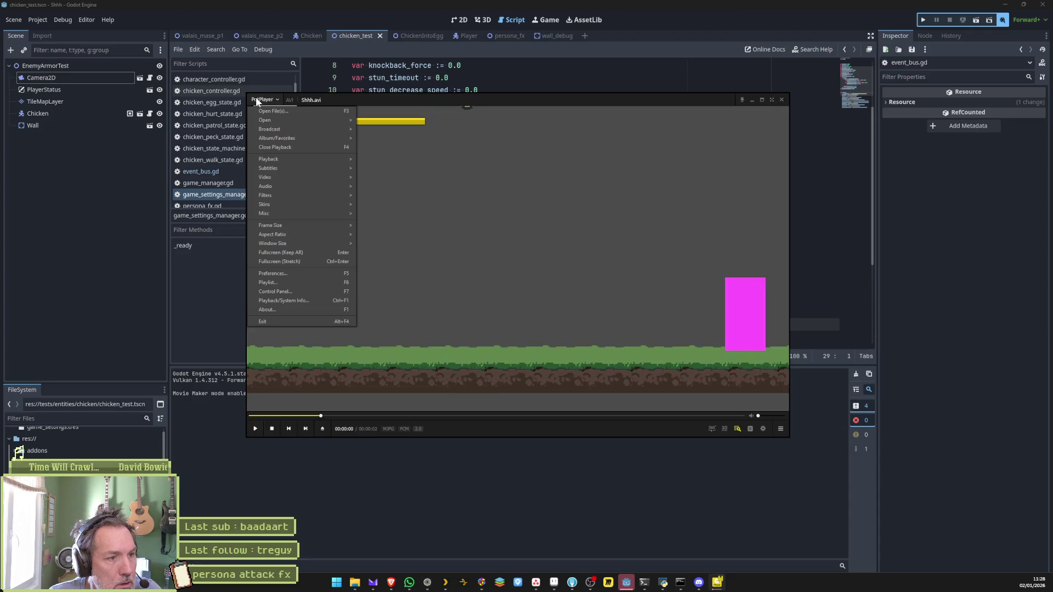
pyautogui.click(338, 310)
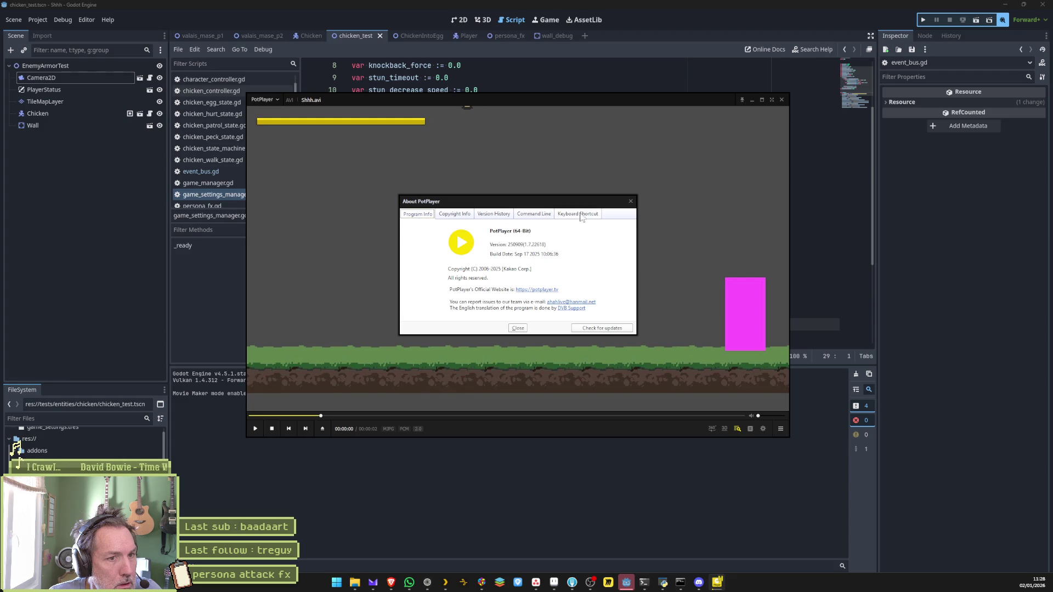
pyautogui.click(493, 215)
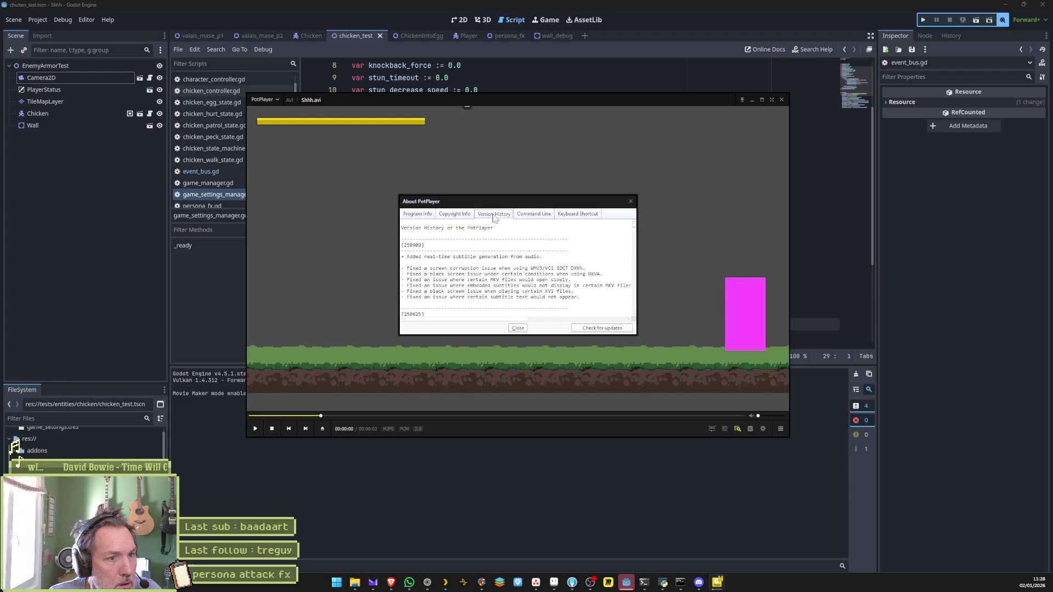
pyautogui.click(601, 329)
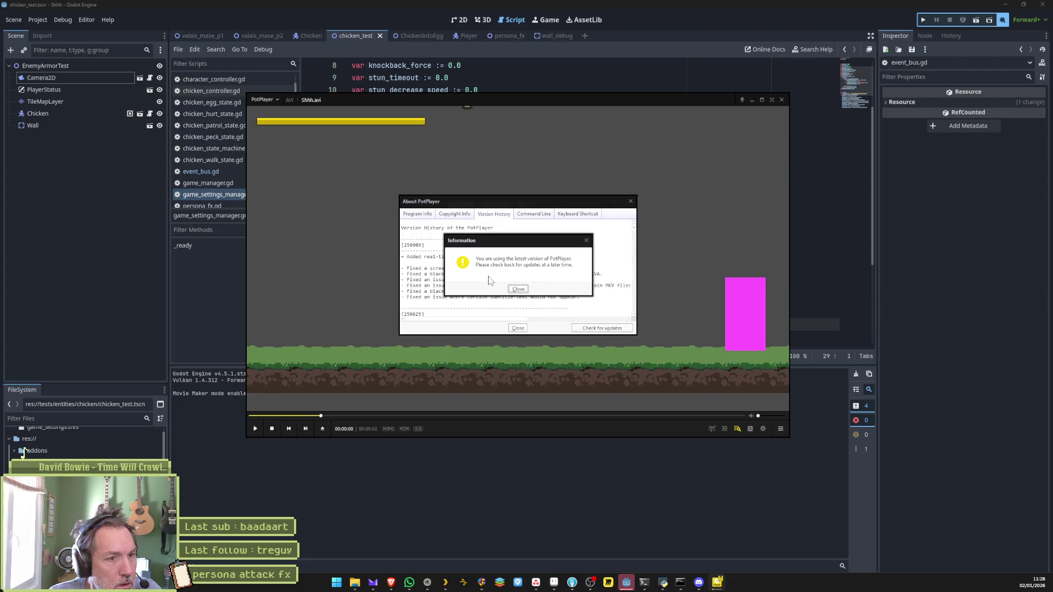
pyautogui.click(520, 290)
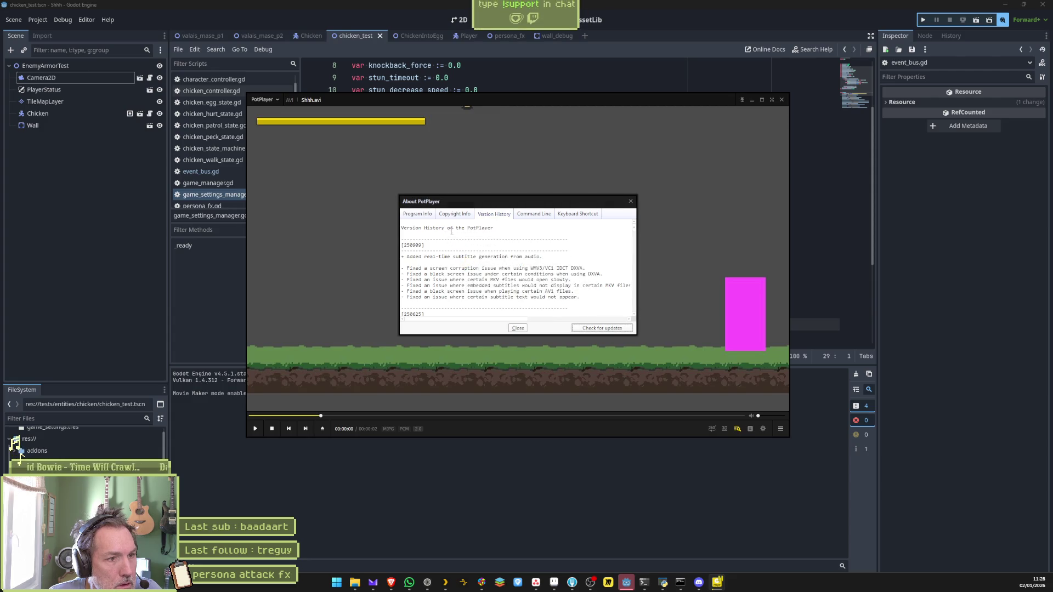
pyautogui.click(421, 215)
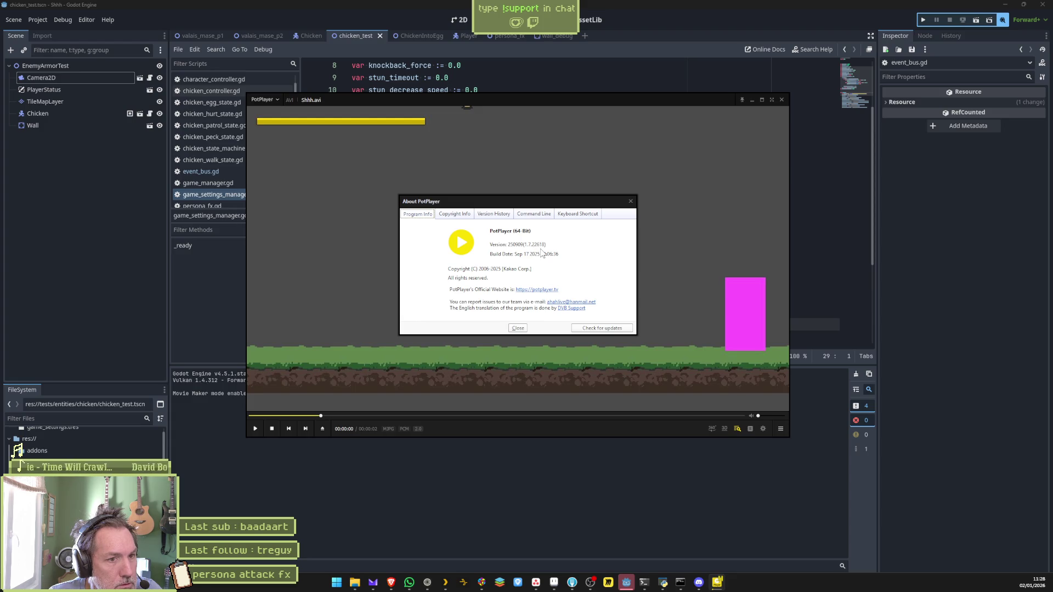
pyautogui.click(427, 582)
pyautogui.hotkey('ctrl', 'l')
# Step: Search 'potplazer' and open the official Global Potplayer site after glancing at its Store page
pyautogui.write('potpla')
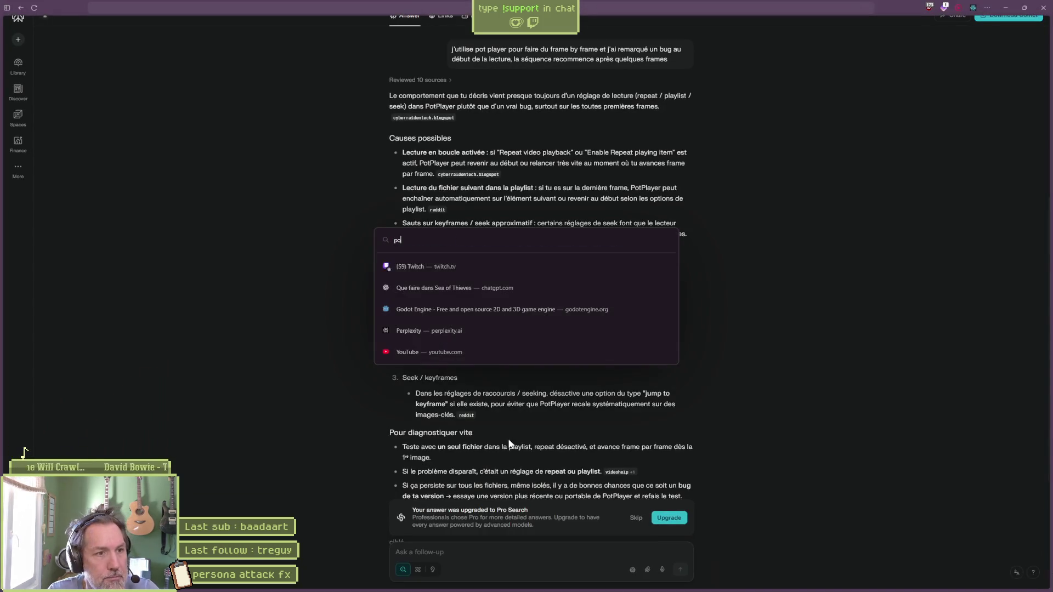
pyautogui.write('zer')
pyautogui.press('Return')
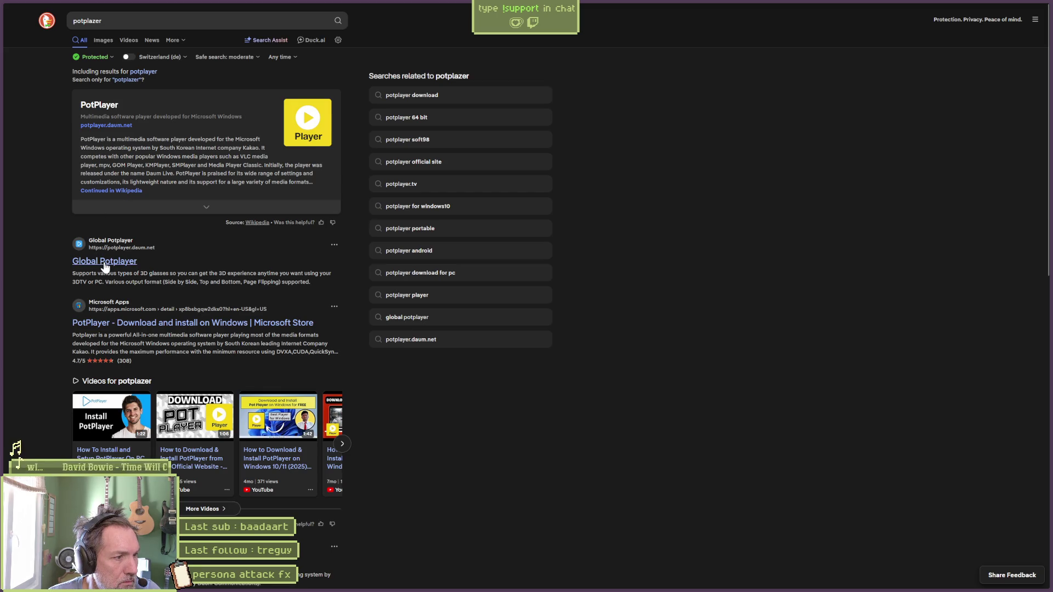
pyautogui.click(135, 324)
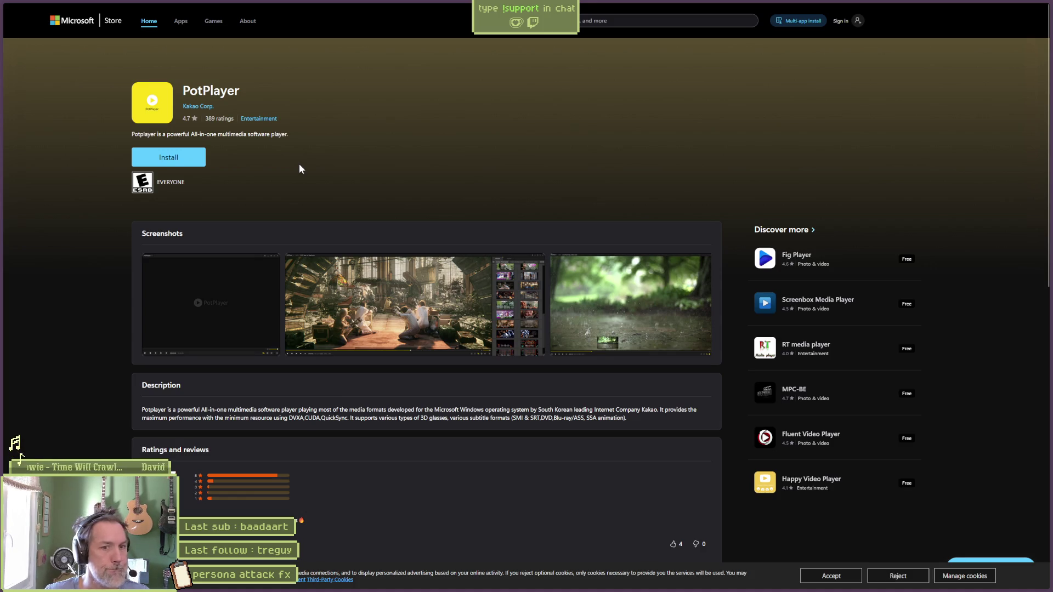
pyautogui.hotkey('alt', 'Left')
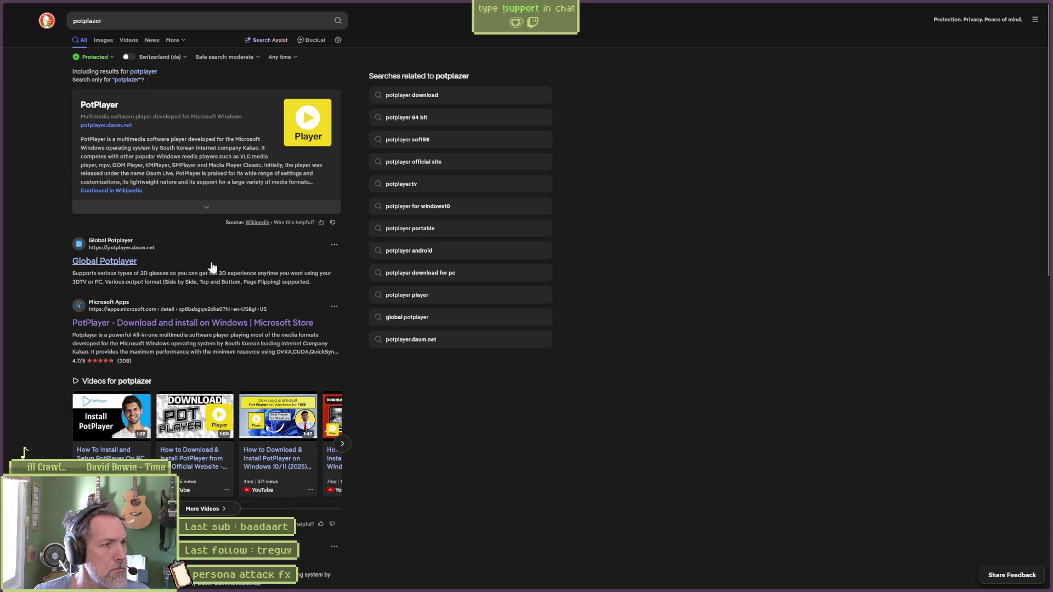
pyautogui.click(129, 262)
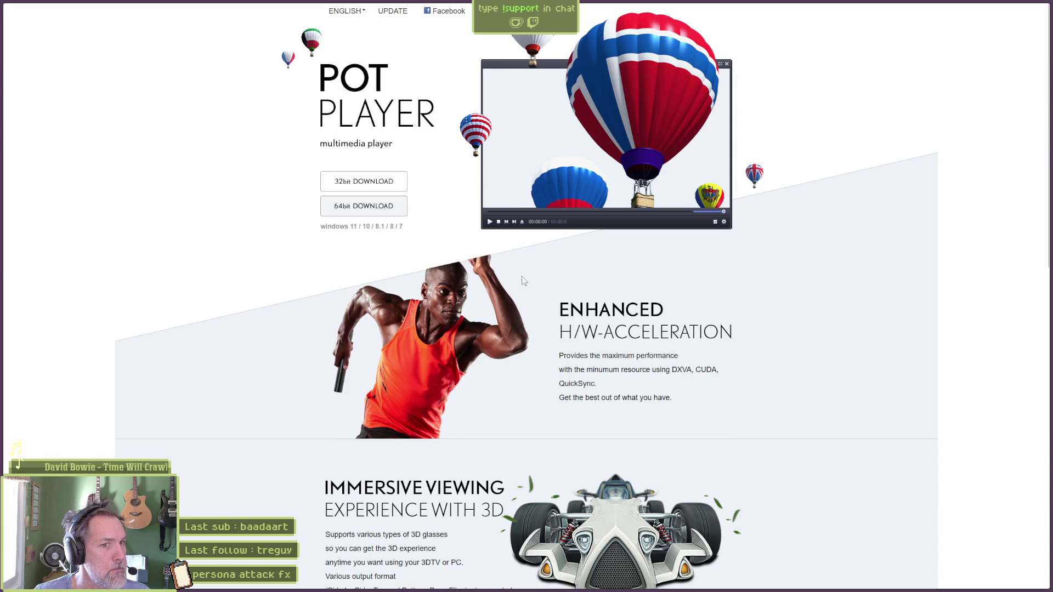
# Step: Scroll the potplayer.tv page and move its window aside while checking PotPlayer
pyautogui.scroll(-5, 801, 346)
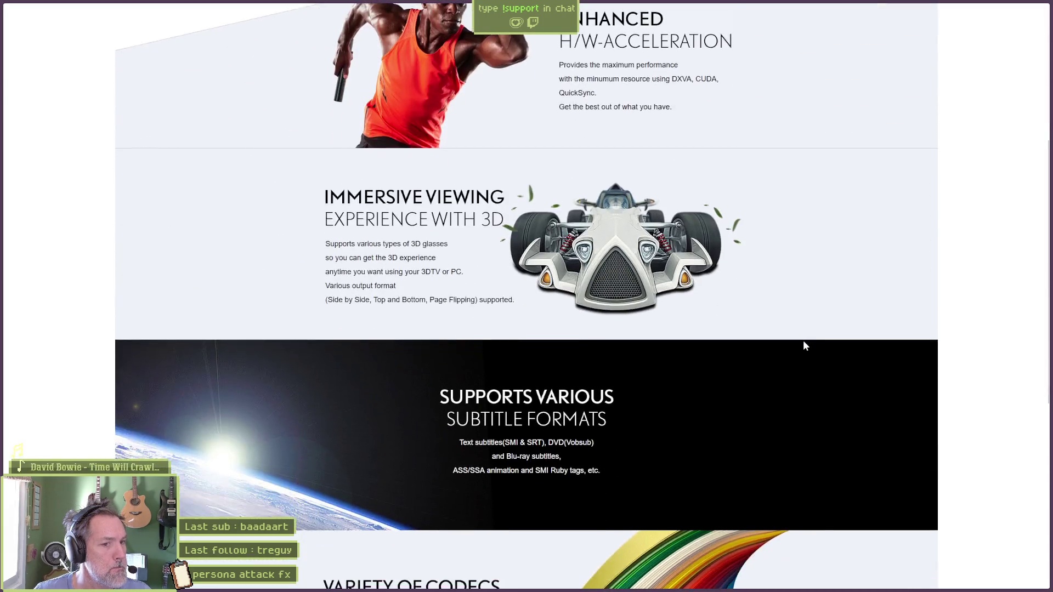
pyautogui.scroll(-5, 803, 340)
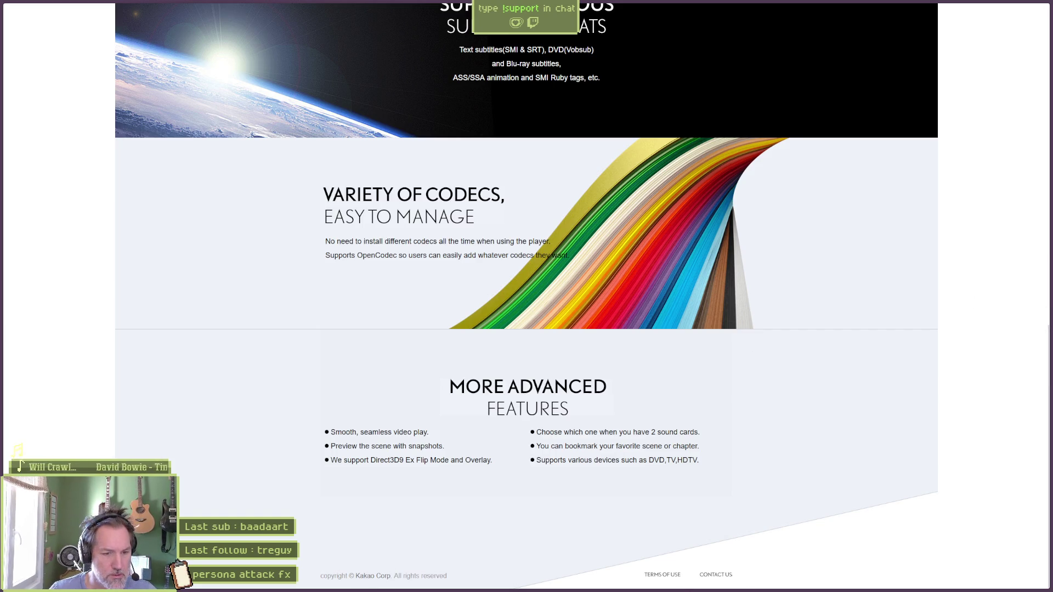
pyautogui.hotkey('alt', 'Tab')
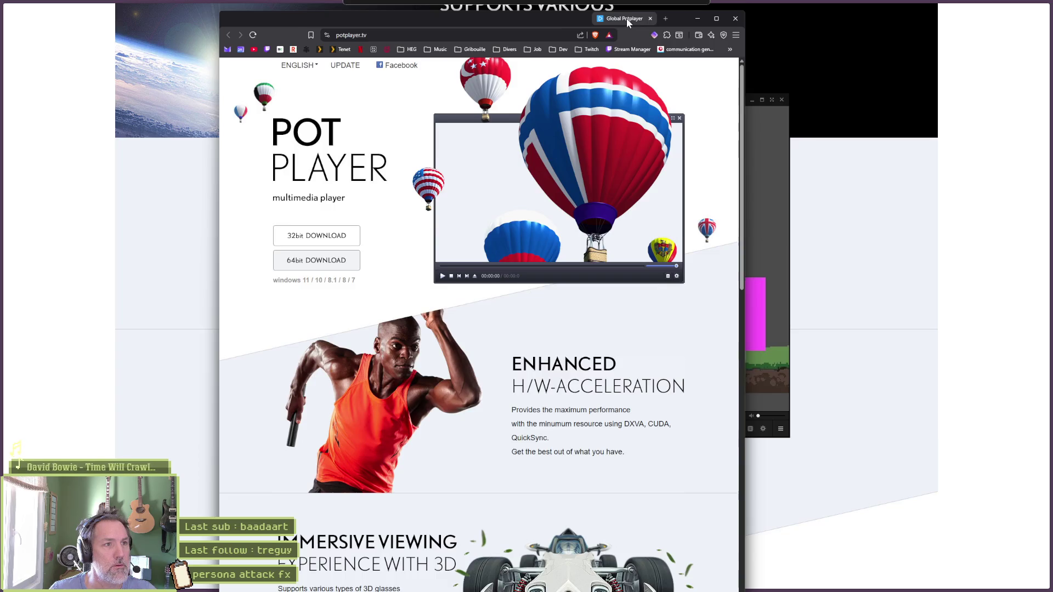
pyautogui.moveTo(626, 19)
pyautogui.mouseDown()
pyautogui.moveTo(763, 114)
pyautogui.moveTo(853, 139)
pyautogui.moveTo(838, 136)
pyautogui.mouseUp()
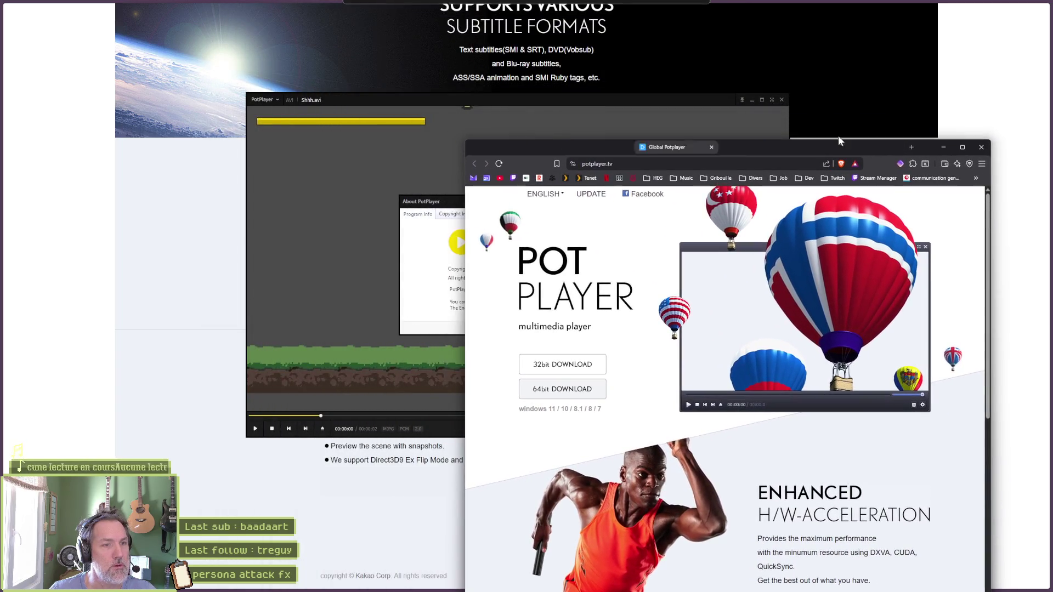
pyautogui.scroll(6, 700, 80)
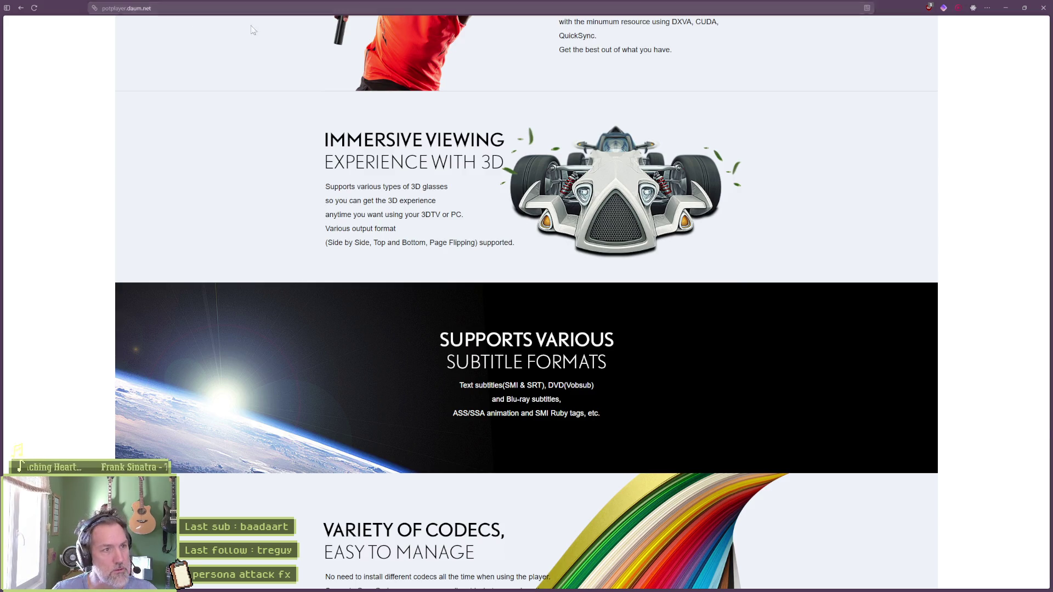
# Step: Minimize Perplexity, maximize the potplayer.tv window, and start the 64-bit installer download
pyautogui.hotkey('ctrl', 'w')
pyautogui.click(999, 5)
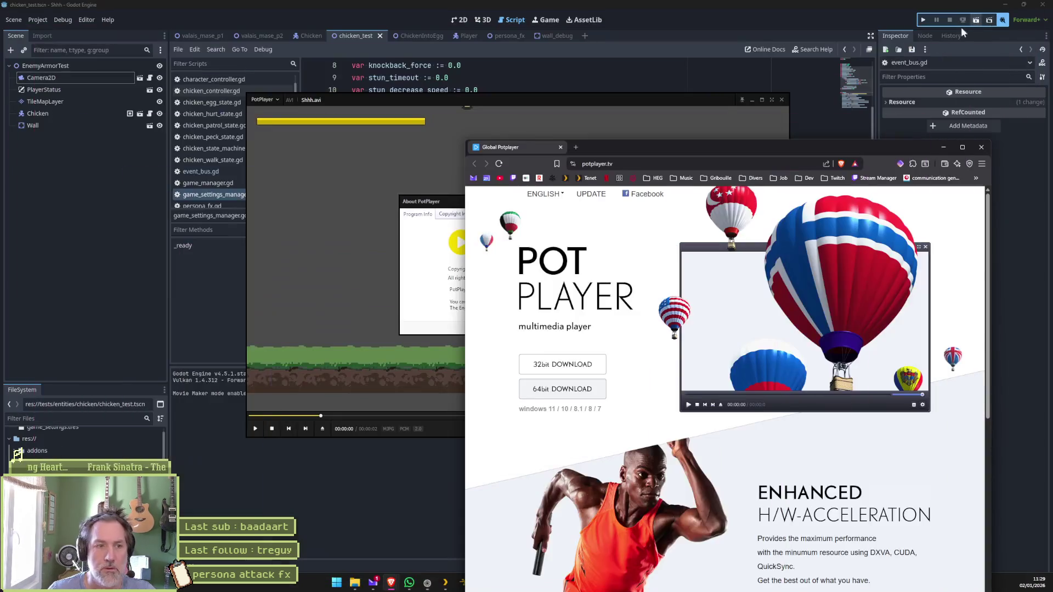
pyautogui.doubleClick(736, 152)
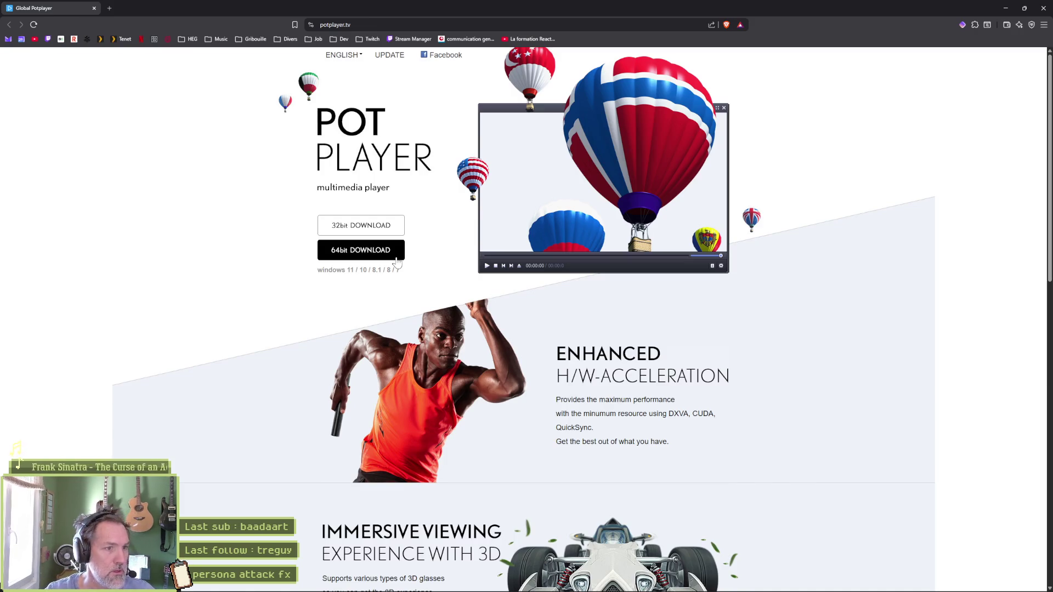
pyautogui.click(393, 258)
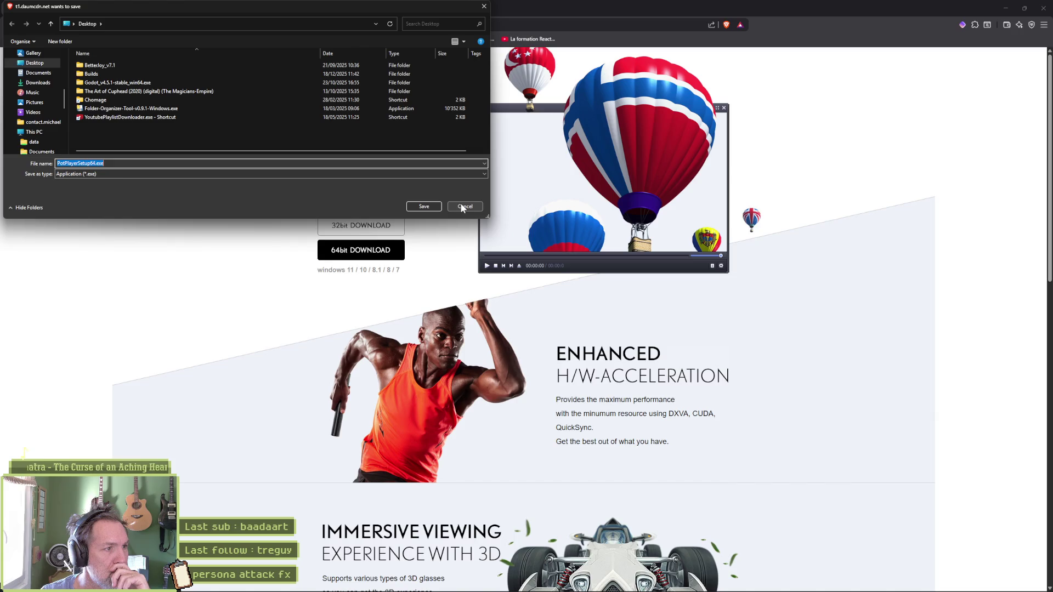
# Step: Save PotPlayerSetup64.exe to the Desktop and select version 250909 on the update history page
pyautogui.click(424, 204)
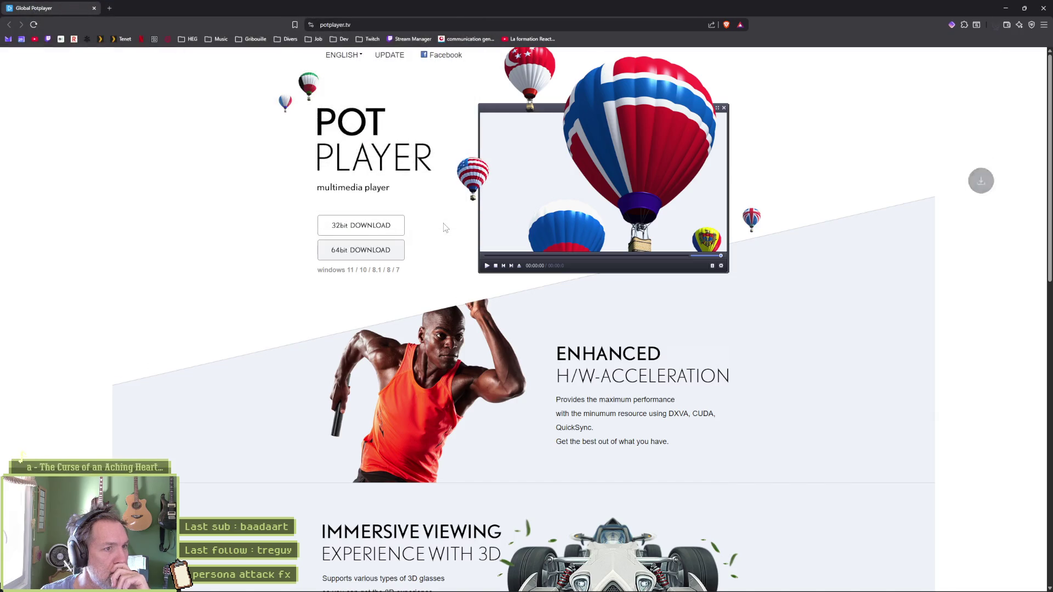
pyautogui.click(389, 55)
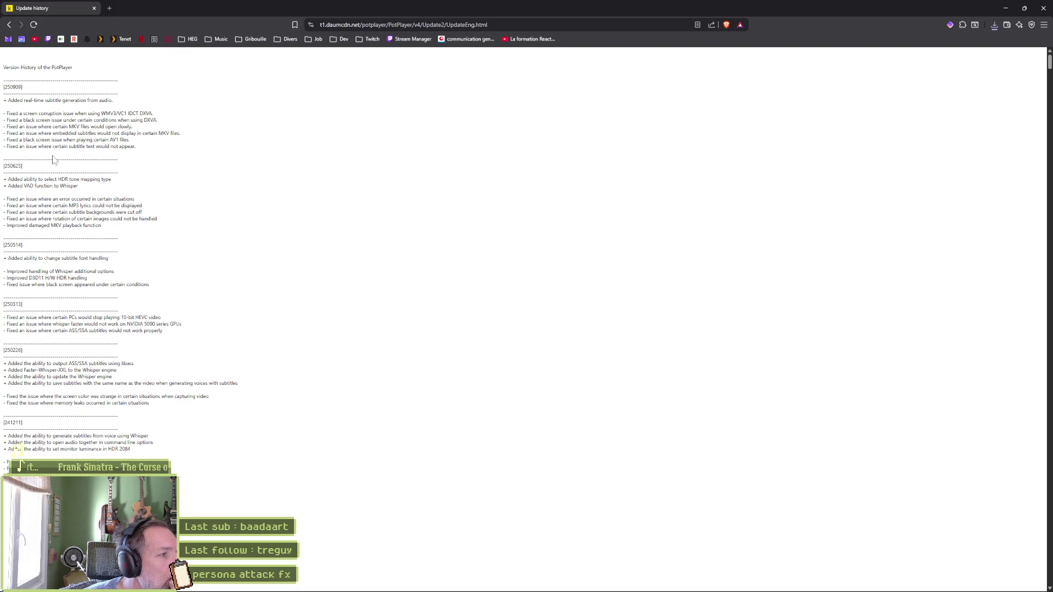
pyautogui.moveTo(23, 87); pyautogui.dragTo(5, 86)
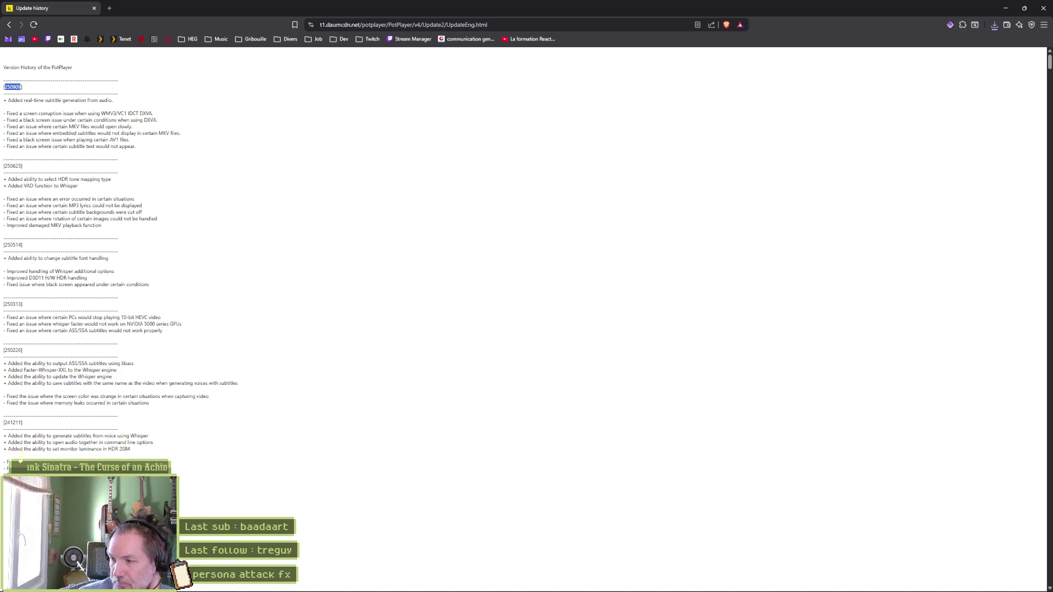
# Step: Close PotPlayer's About dialog and window, then hide the browser to return to Godot
pyautogui.hotkey('alt', 'Tab')
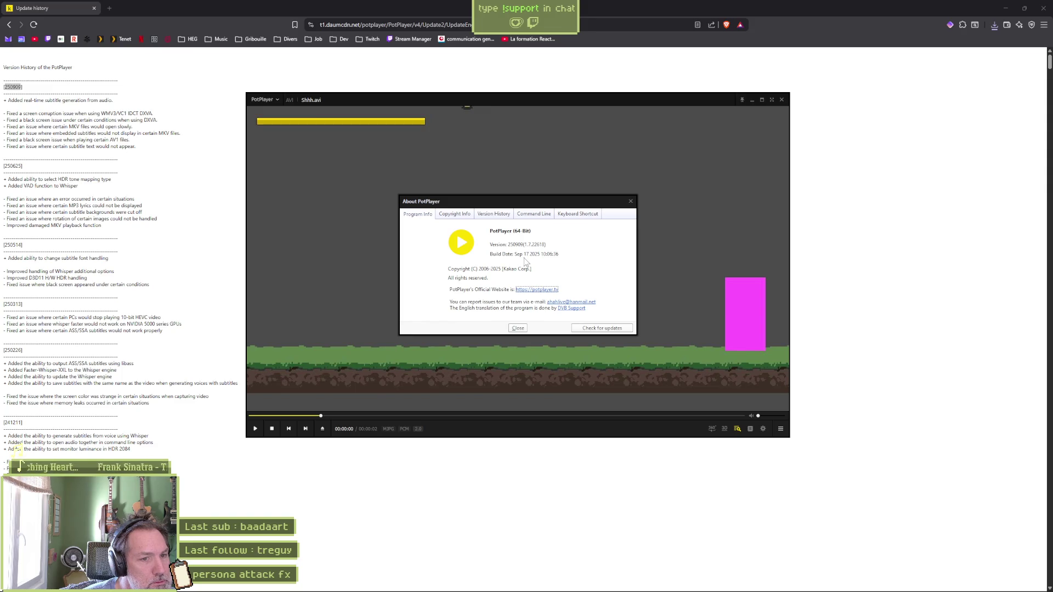
pyautogui.click(630, 202)
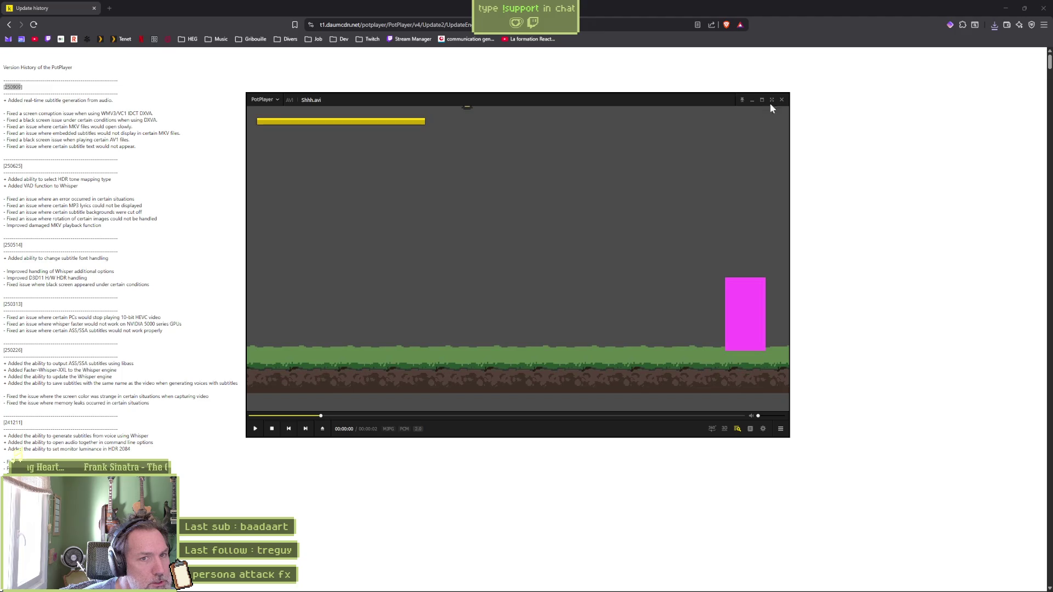
pyautogui.click(781, 100)
pyautogui.click(1043, 7)
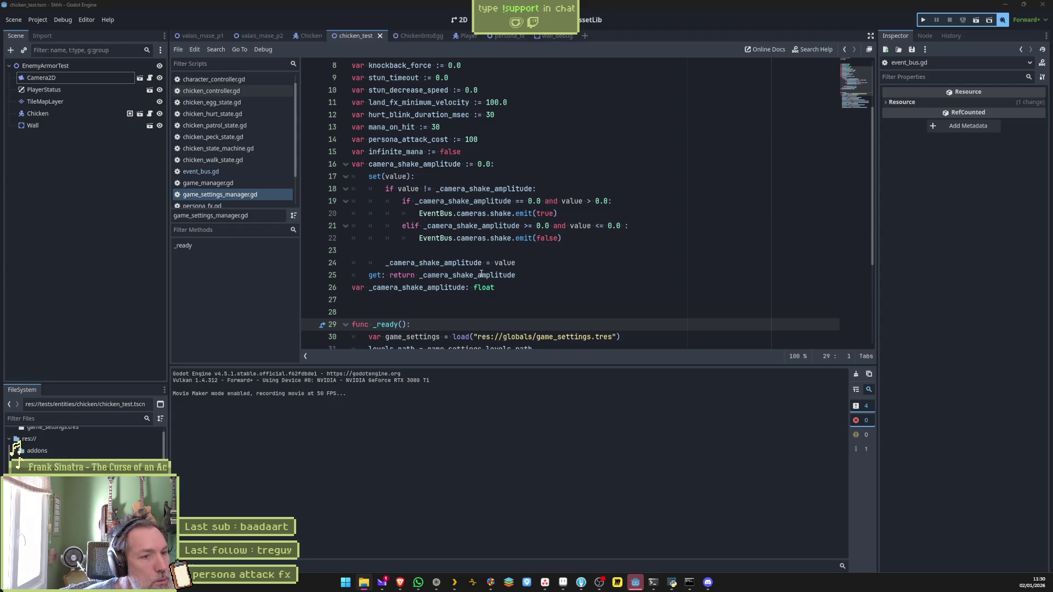
# Step: Place the caret on the line 17 setter, then run and stop chicken_test
pyautogui.click(517, 288)
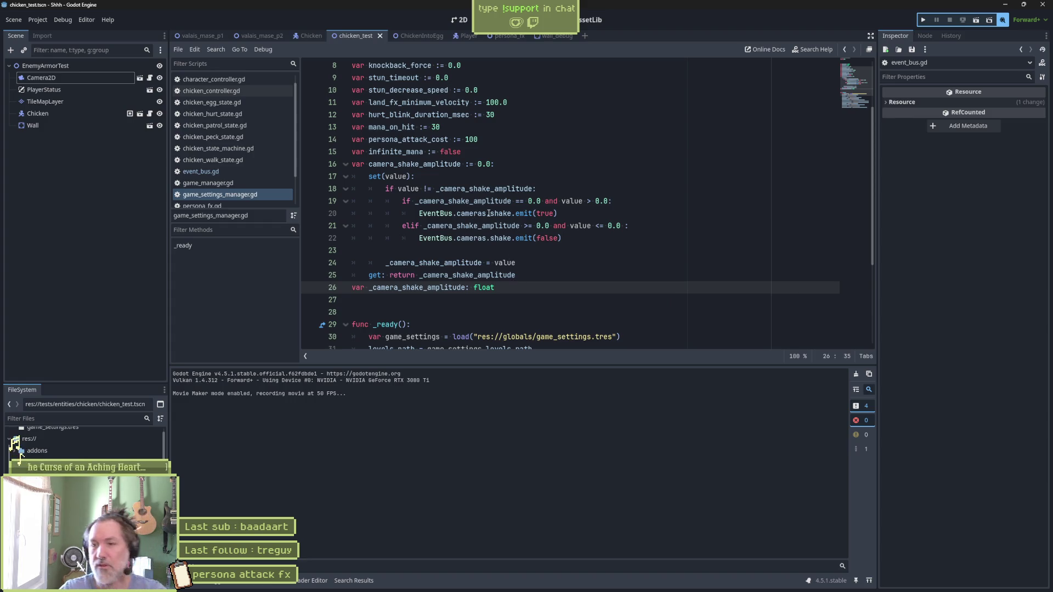
pyautogui.moveTo(489, 214)
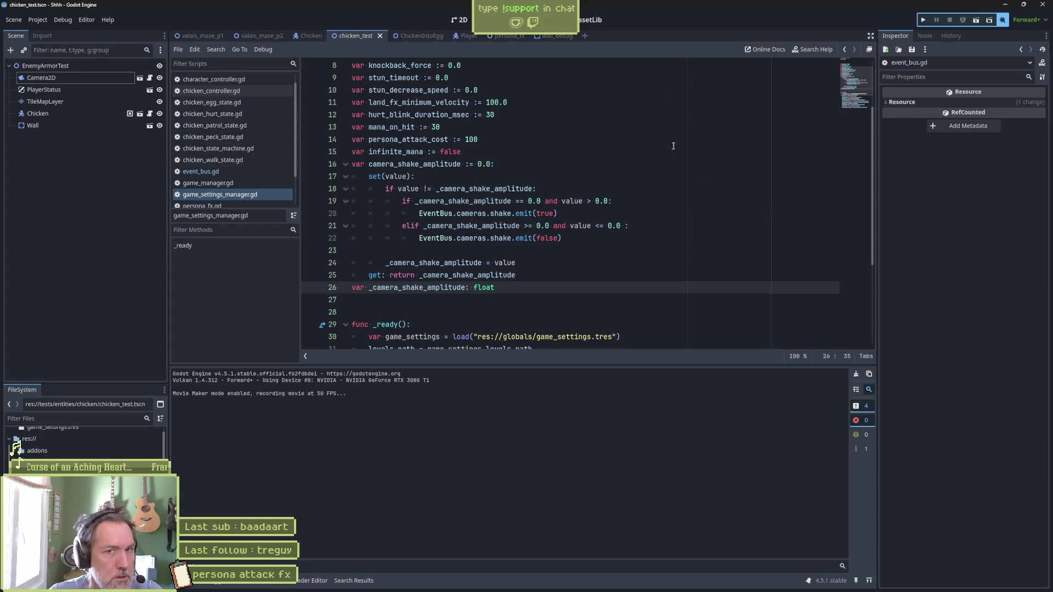
pyautogui.click(693, 177)
pyautogui.press('F6')
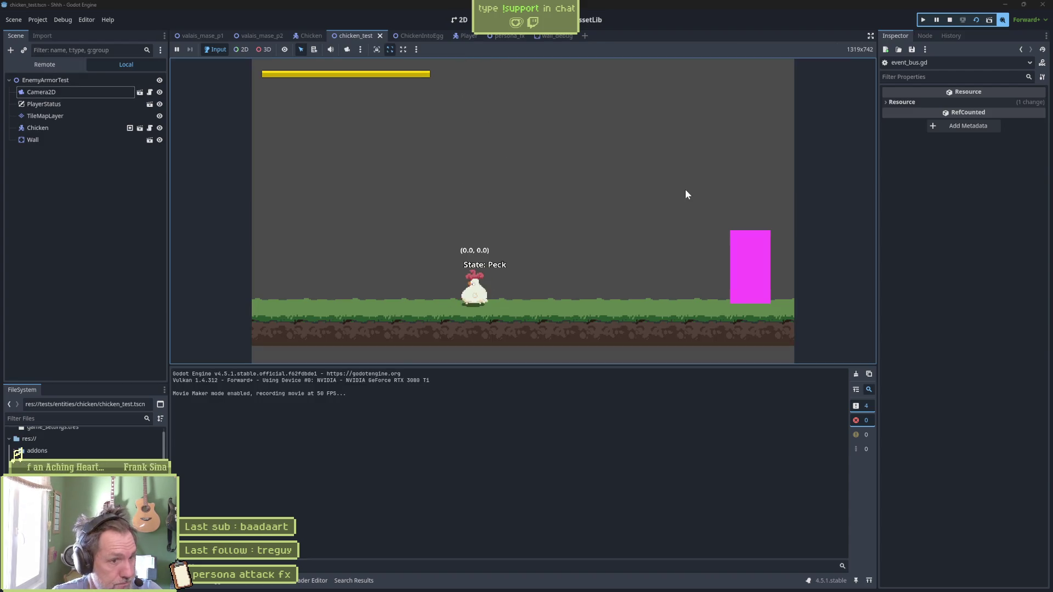
pyautogui.press('F8')
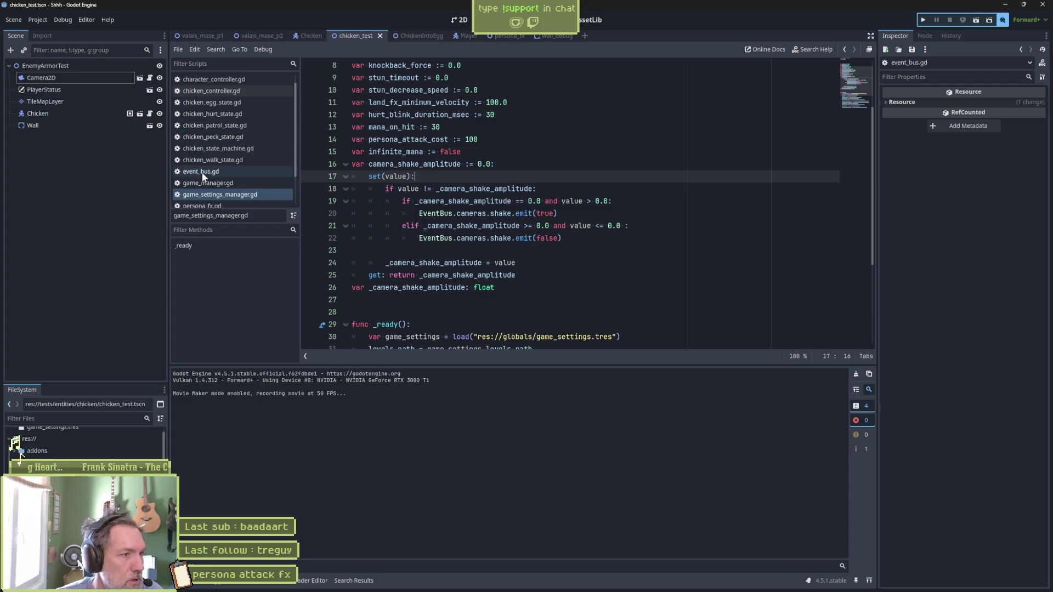
# Step: Instance Player.tscn into the chicken_test scene
pyautogui.hotkey('ctrl', 'shift', 'o')
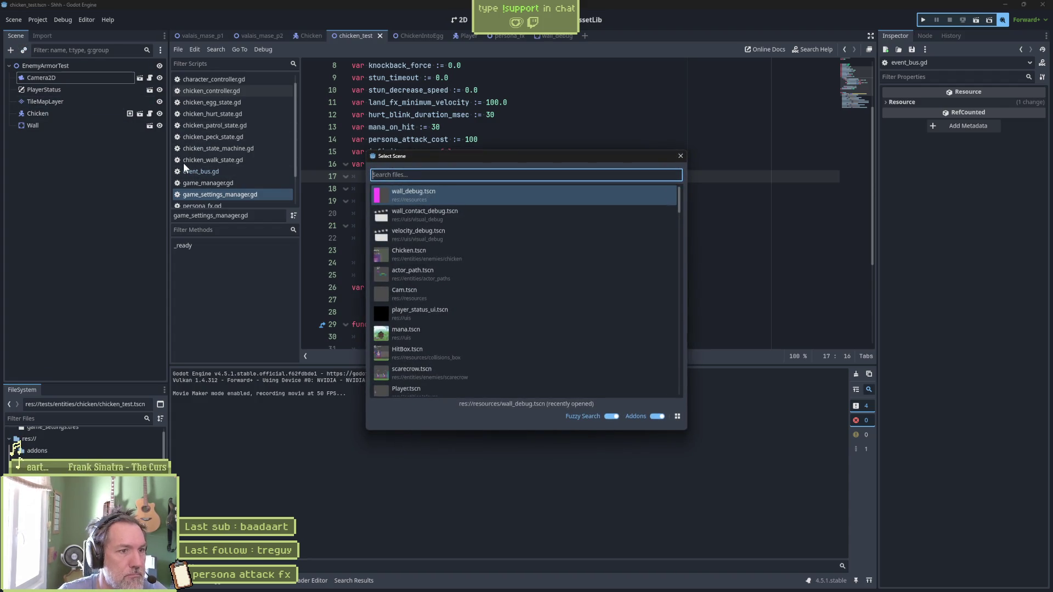
pyautogui.press('Down')
pyautogui.press('Down')
pyautogui.press('Return')
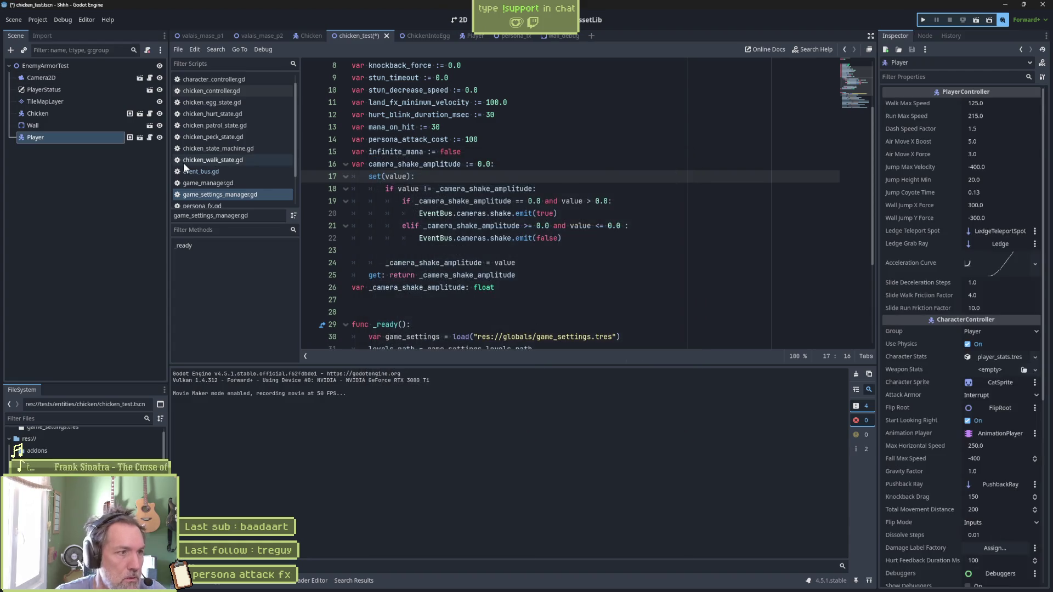
# Step: Nudge the Player node in the 2D view, run and stop the scene, and return to scripts
pyautogui.click(459, 19)
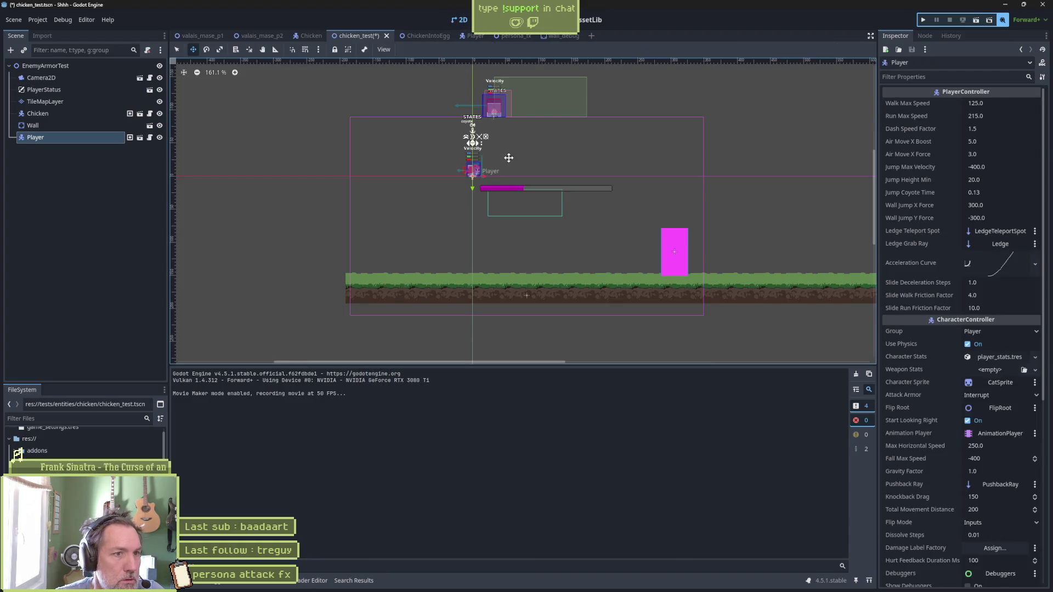
pyautogui.moveTo(508, 158)
pyautogui.mouseDown()
pyautogui.moveTo(479, 155)
pyautogui.moveTo(507, 162)
pyautogui.mouseUp()
pyautogui.press('F6')
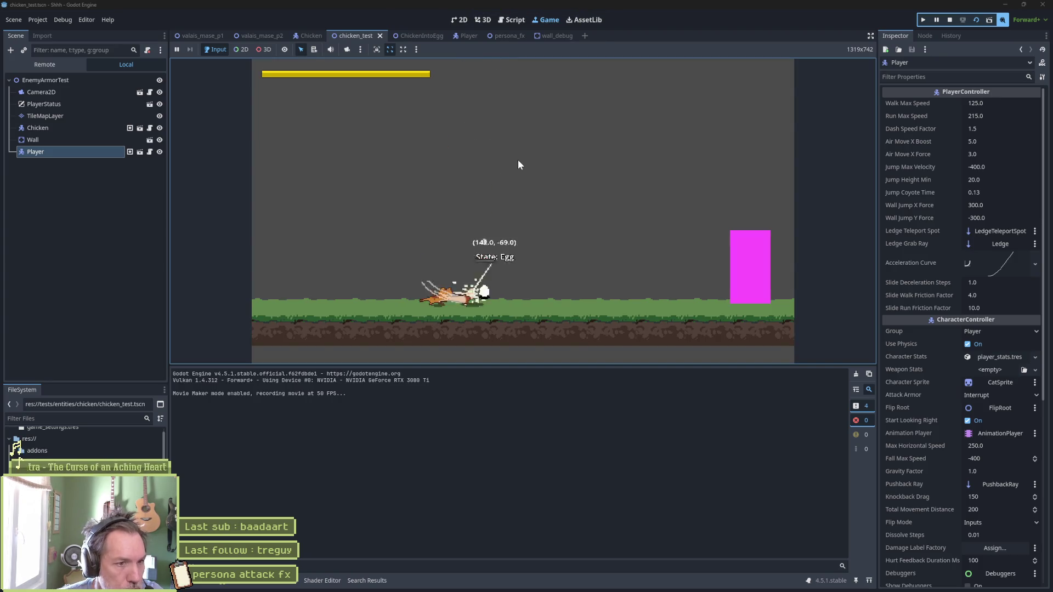
pyautogui.press('F8')
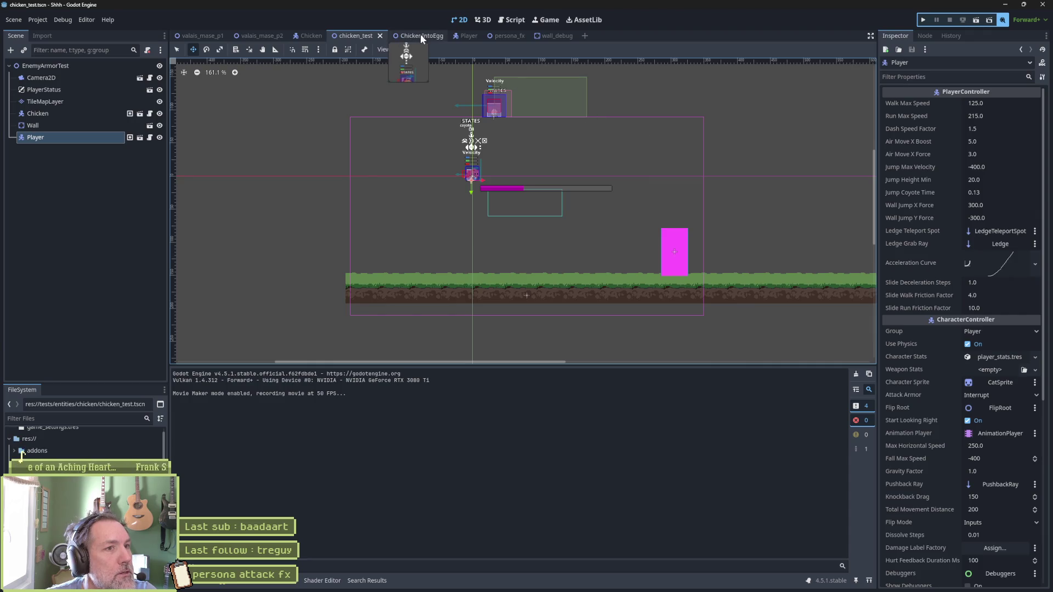
pyautogui.click(513, 20)
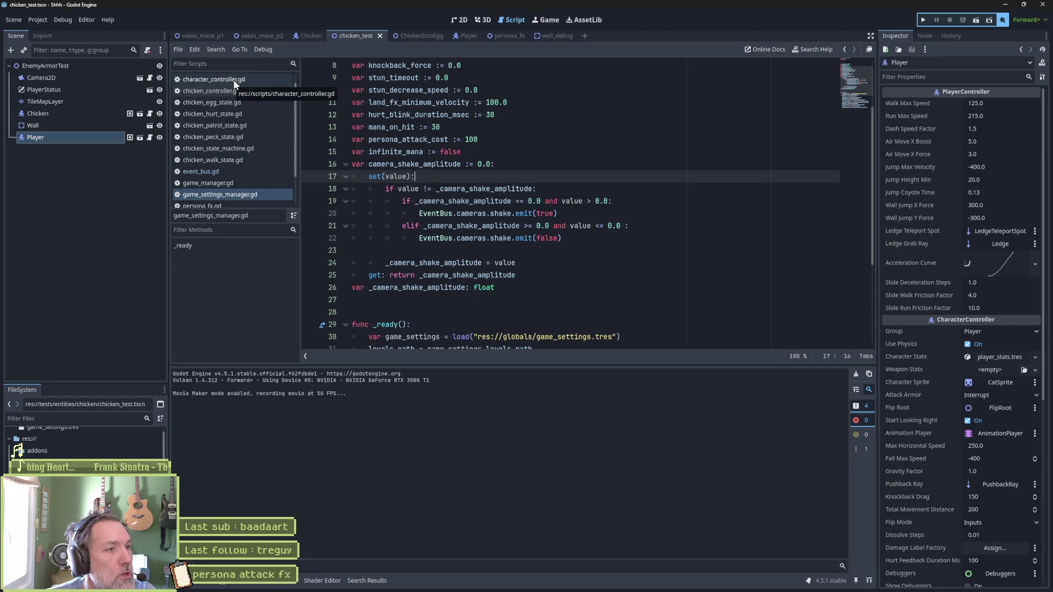
# Step: In state.gd's play_animation, start a new line after the animation play call
pyautogui.scroll(-2, 233, 137)
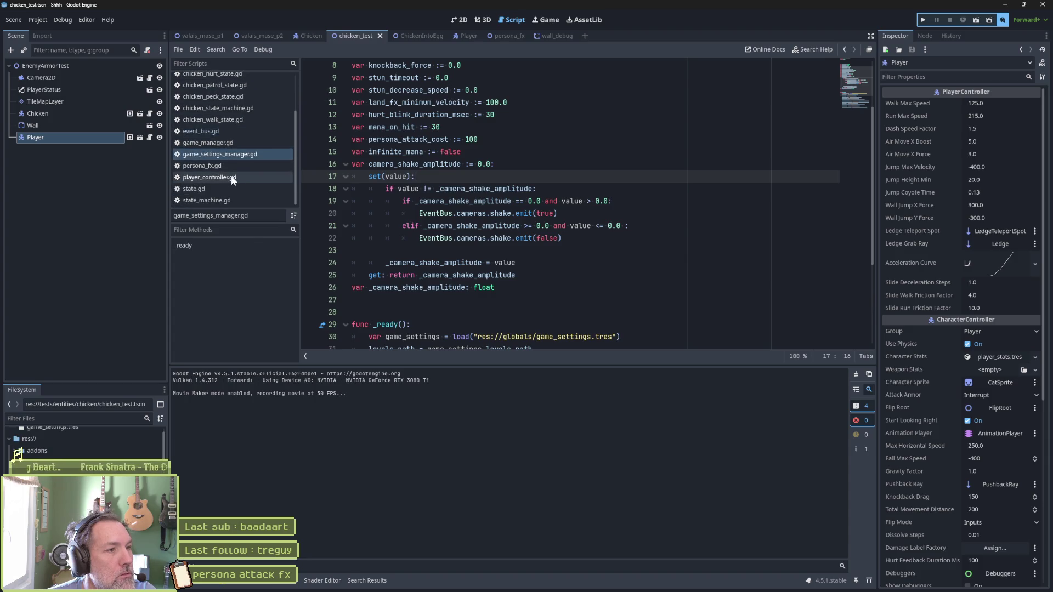
pyautogui.click(229, 202)
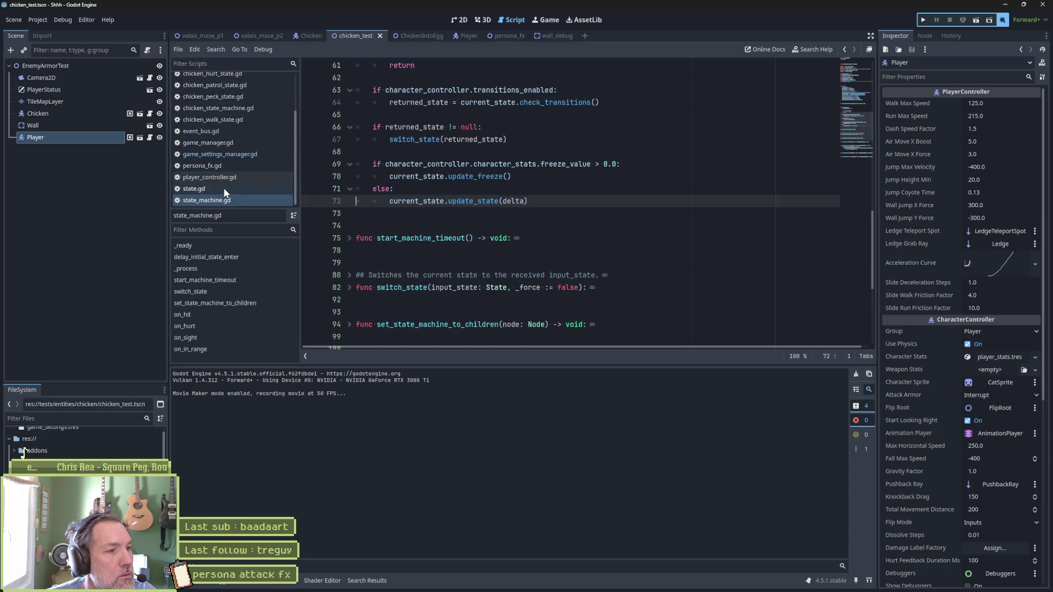
pyautogui.click(223, 188)
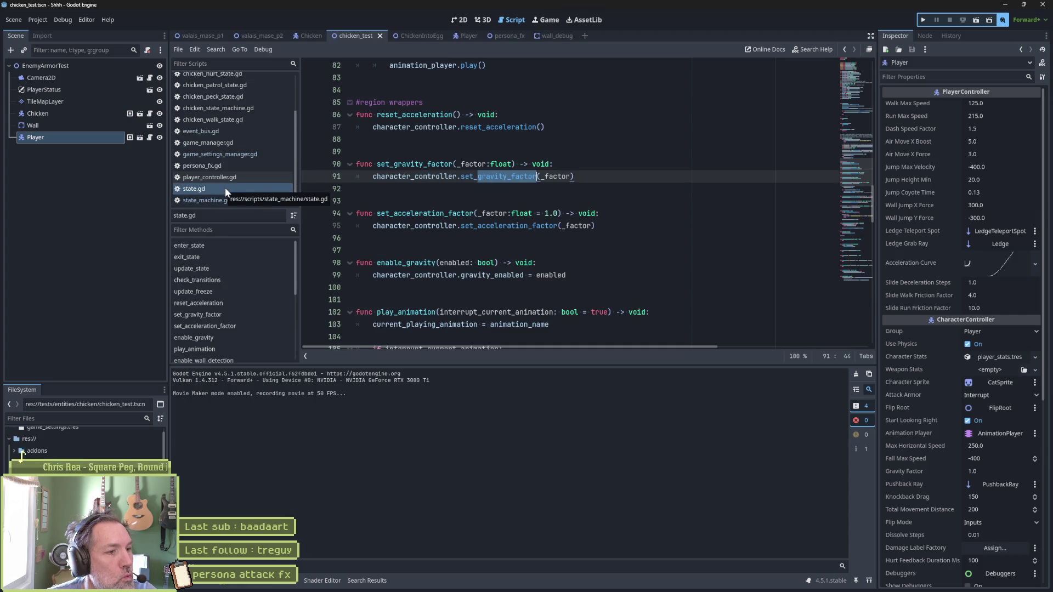
pyautogui.click(206, 350)
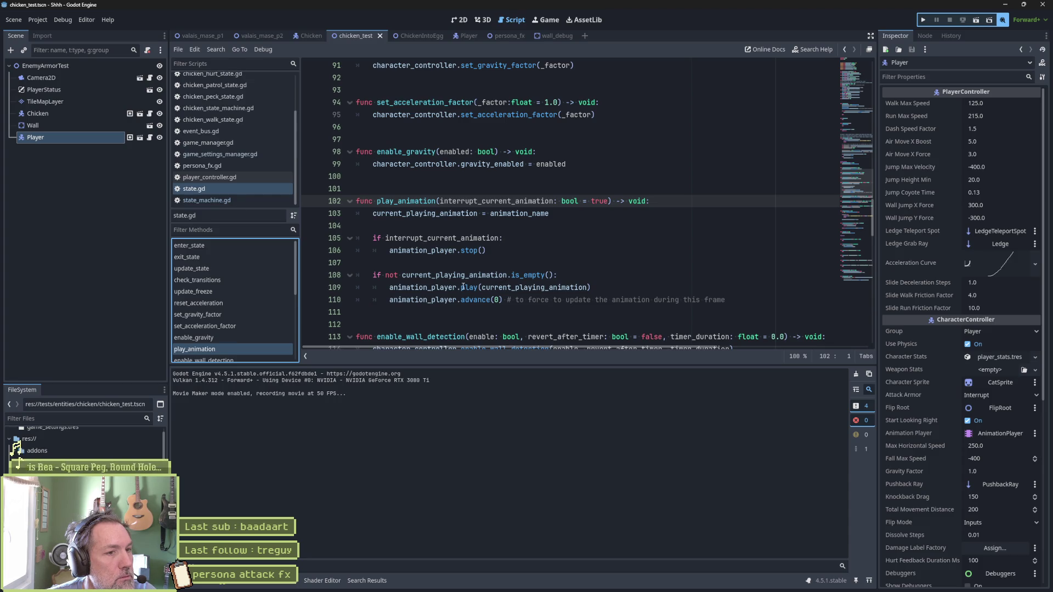
pyautogui.click(607, 286)
pyautogui.press('Return')
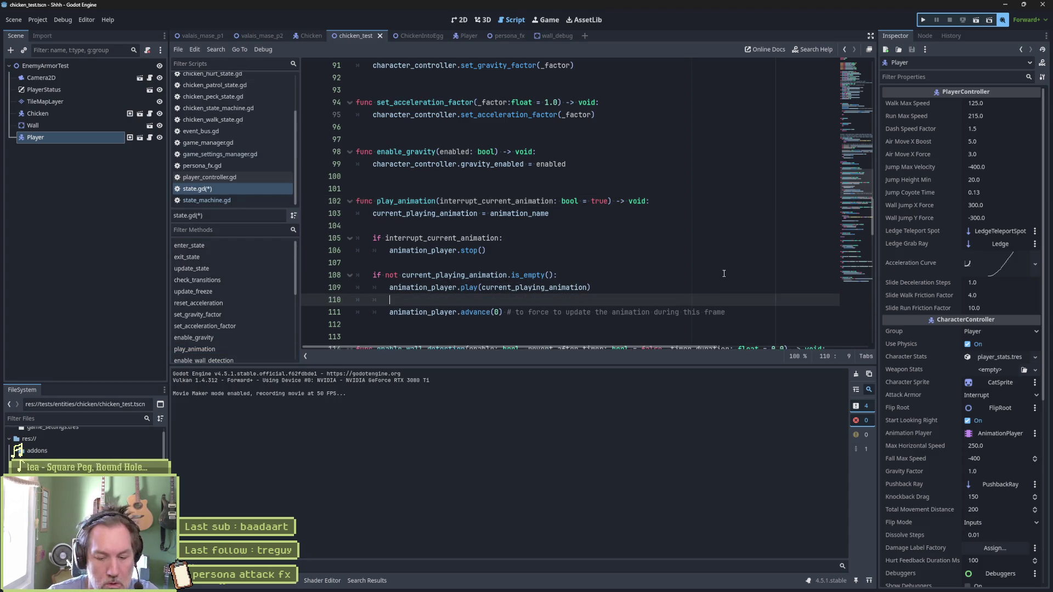
# Step: Type a print_debug call logging self and an "animation_name:" label with animation_name
pyautogui.write('print_debu')
pyautogui.press('BackSpace')
pyautogui.write('(self, " pla')
pyautogui.write('ying aniation')
pyautogui.press('BackSpace')
pyautogui.press('BackSpace')
pyautogui.press('BackSpace')
pyautogui.press('BackSpace')
pyautogui.press('BackSpace')
pyautogui.write('m: ", )')
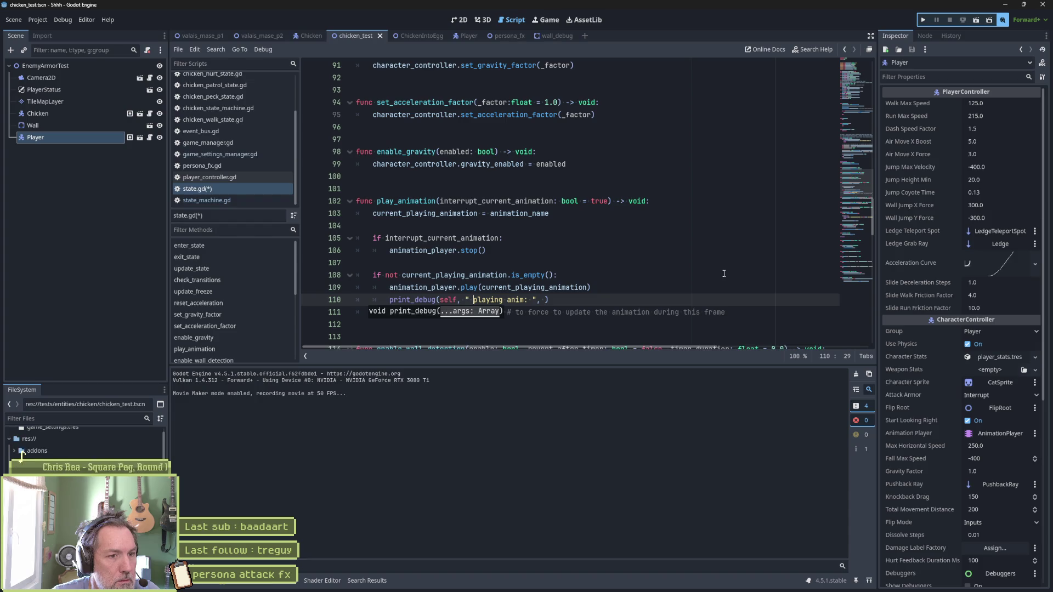
pyautogui.hotkey('ctrl', 'shift', 'Right')
pyautogui.hotkey('ctrl', 'shift', 'Right')
pyautogui.doubleClick(518, 213)
pyautogui.hotkey('ctrl', 'c')
pyautogui.moveTo(474, 300); pyautogui.dragTo(523, 300)
pyautogui.hotkey('ctrl', 'v')
pyautogui.press('Right')
pyautogui.press('Right')
pyautogui.press('Right')
pyautogui.hotkey('ctrl', 'v')
pyautogui.write('"')
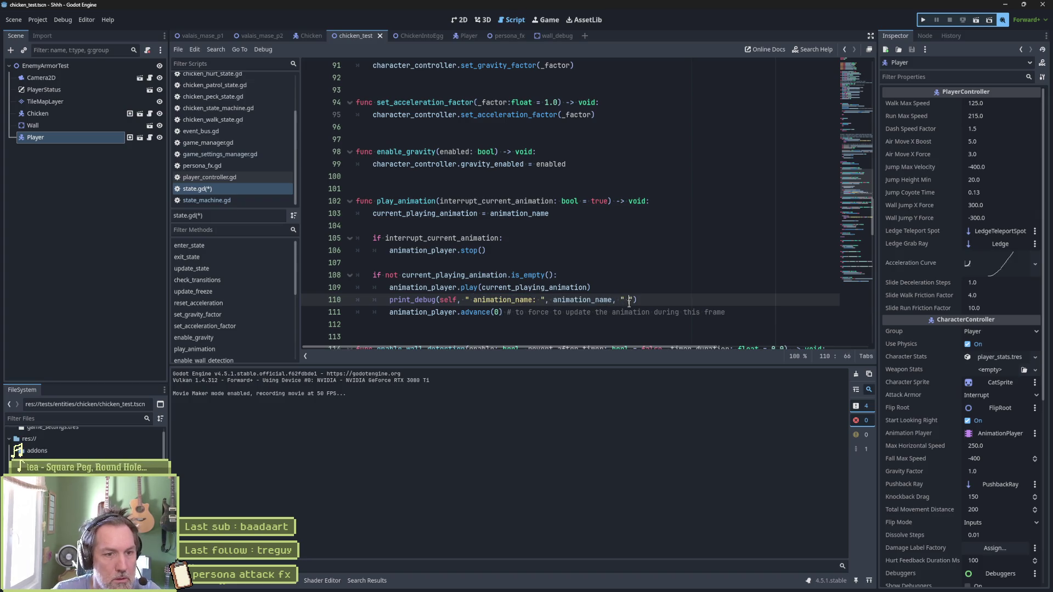
# Step: Append a "current_playing_animation:" label and variable to the print, then run the chicken test
pyautogui.doubleClick(449, 214)
pyautogui.hotkey('ctrl', 'c')
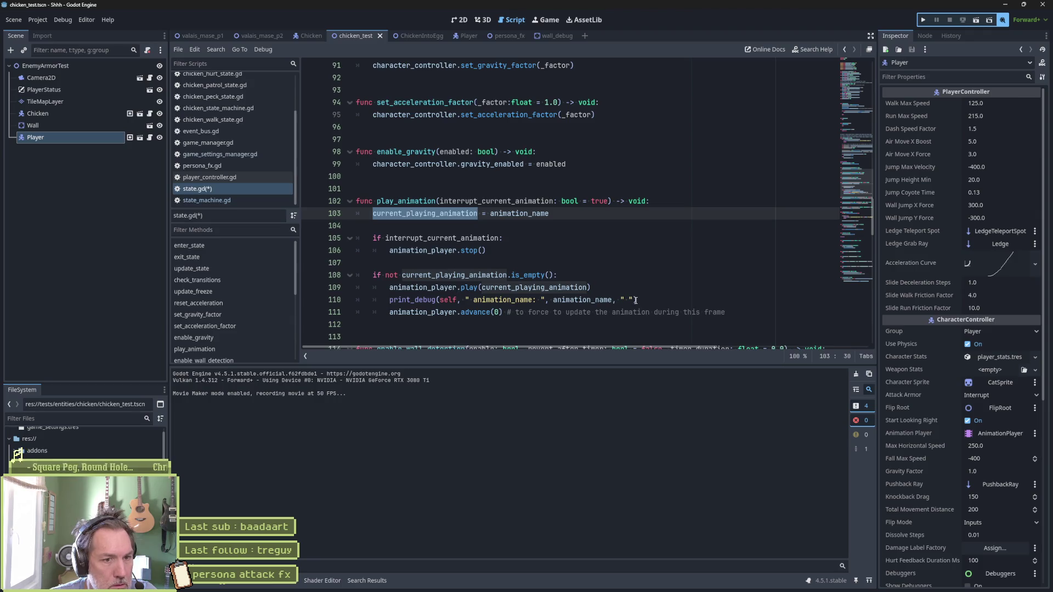
pyautogui.click(631, 300)
pyautogui.hotkey('ctrl', 'v')
pyautogui.press('BackSpace')
pyautogui.press('BackSpace')
pyautogui.write(':')
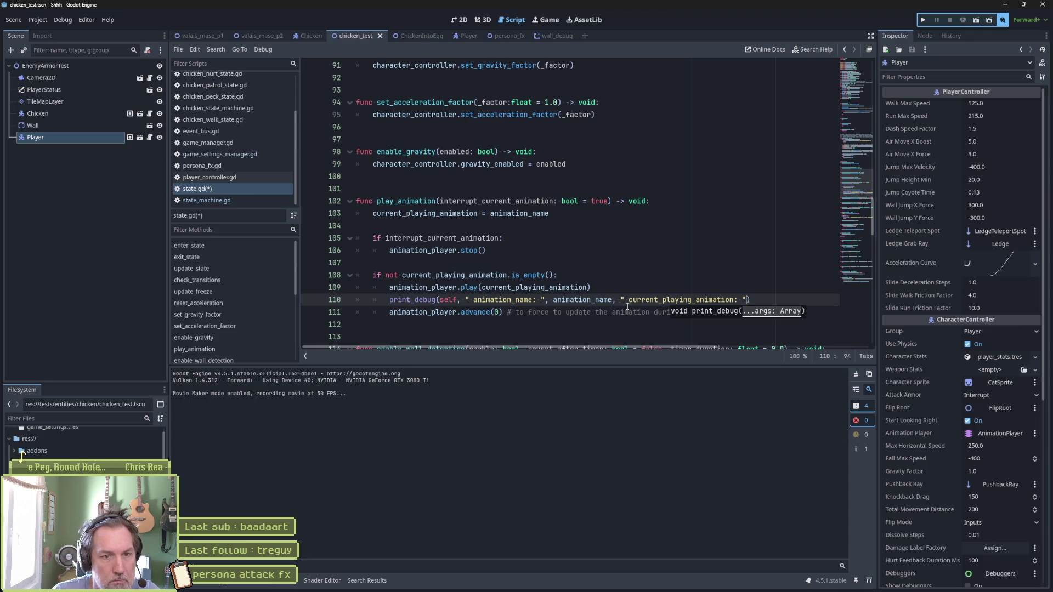
pyautogui.write(', current_playing_animation')
pyautogui.press('F6')
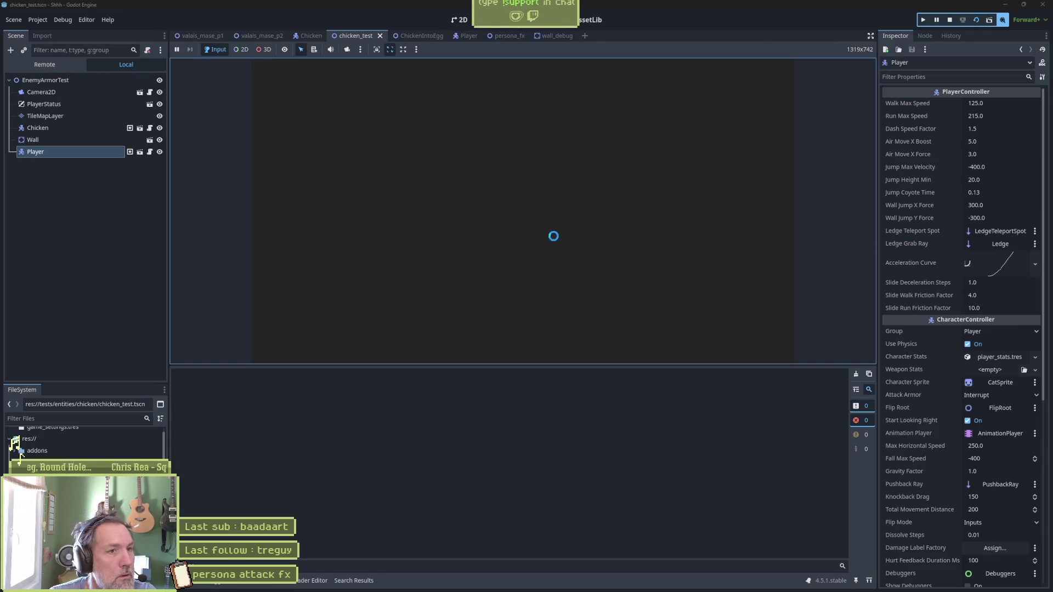
# Step: Stop the game, check the fall log entry, and change self to self.character_controller in print_debug
pyautogui.press('F8')
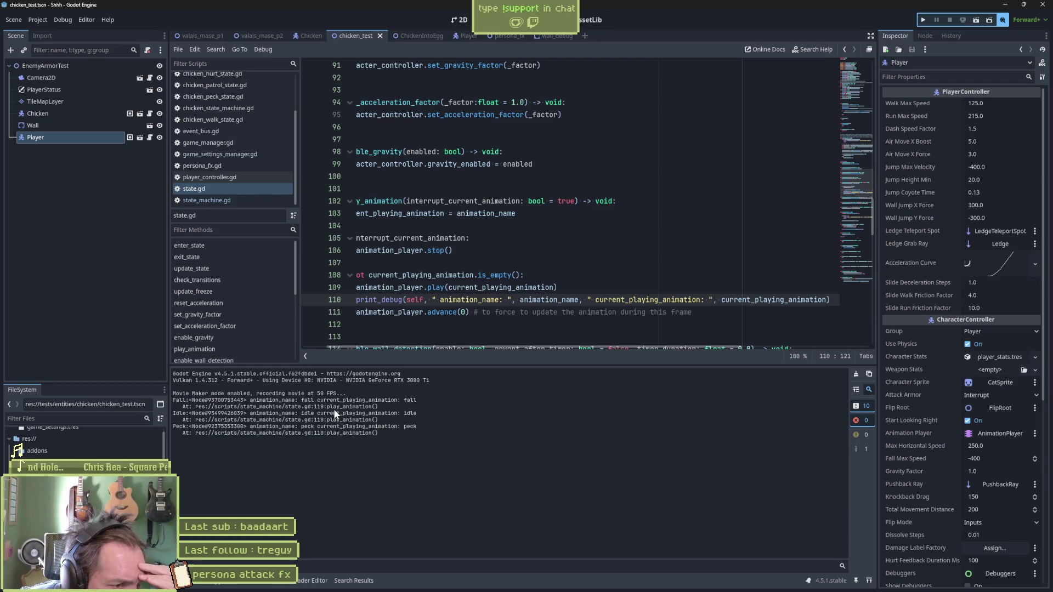
pyautogui.moveTo(417, 399); pyautogui.dragTo(398, 399)
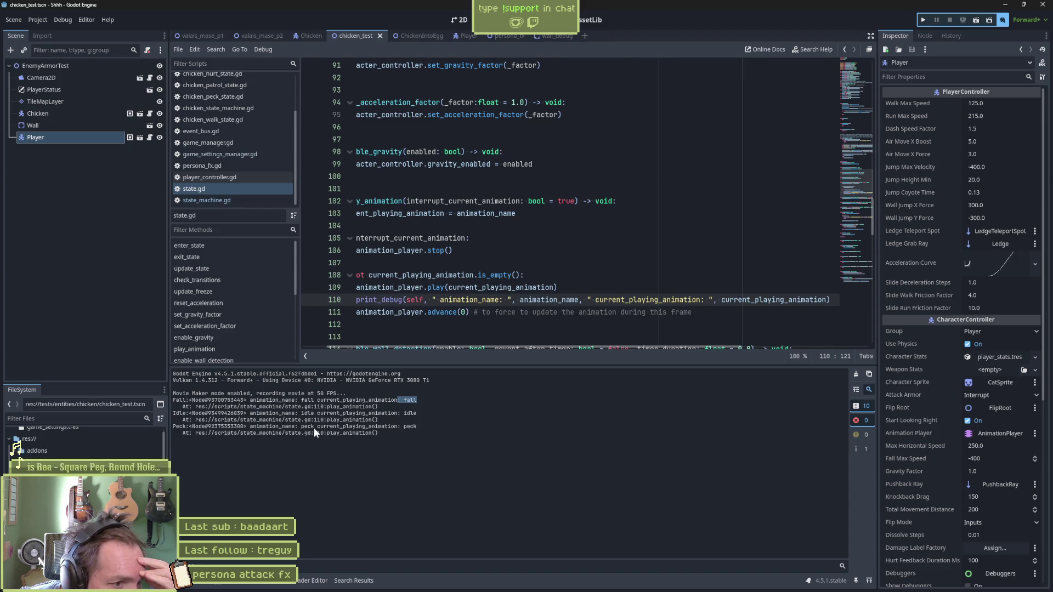
pyautogui.click(426, 300)
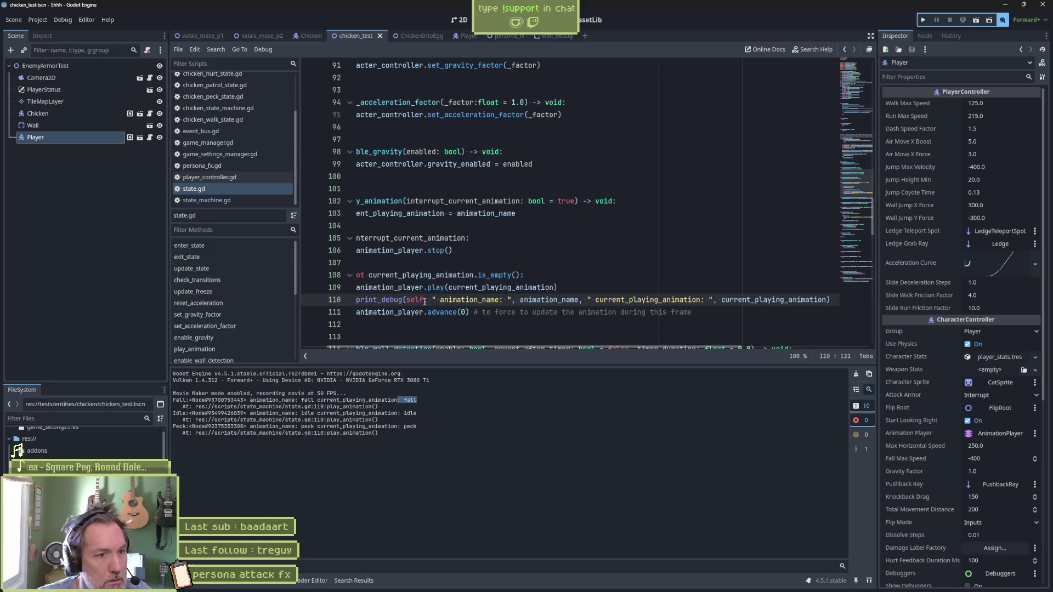
pyautogui.write('.ch')
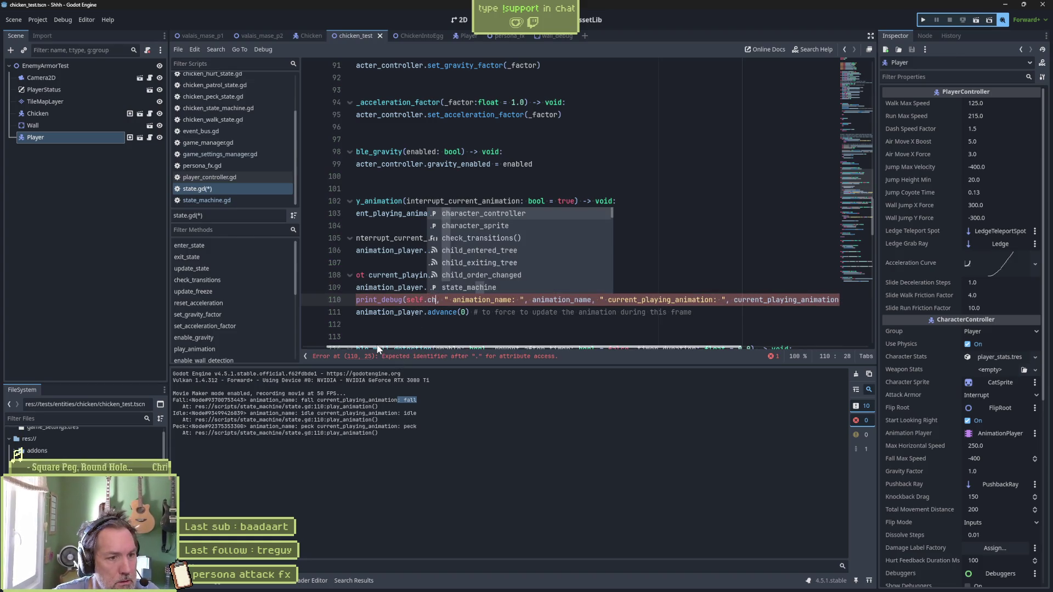
pyautogui.press('Return')
pyautogui.write('.na')
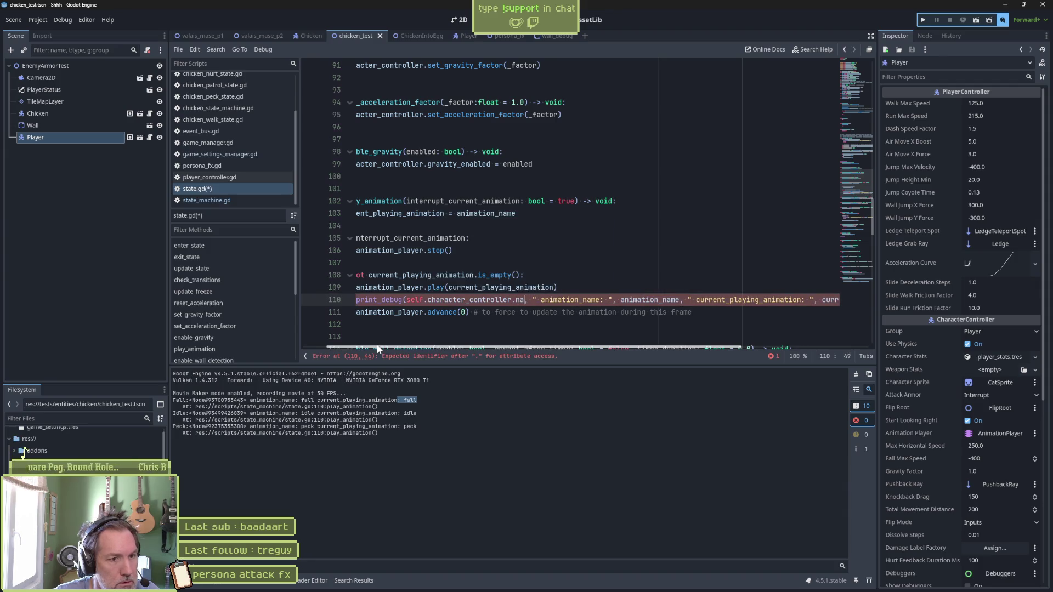
# Step: Rerun and stop the chicken test repeatedly, inspecting the Chicken peck entry in the log
pyautogui.press('F6')
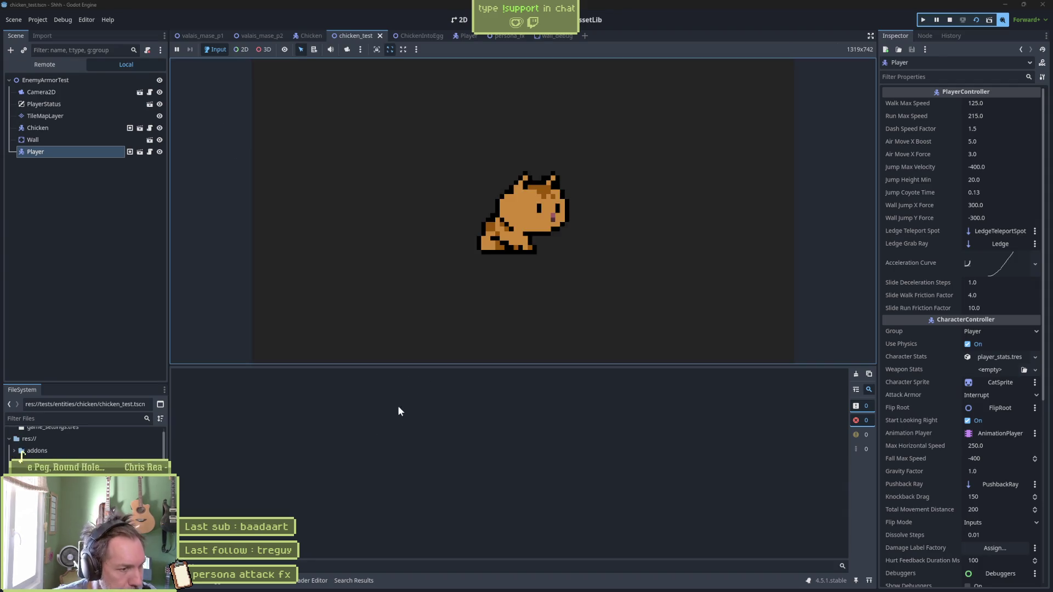
pyautogui.press('F8')
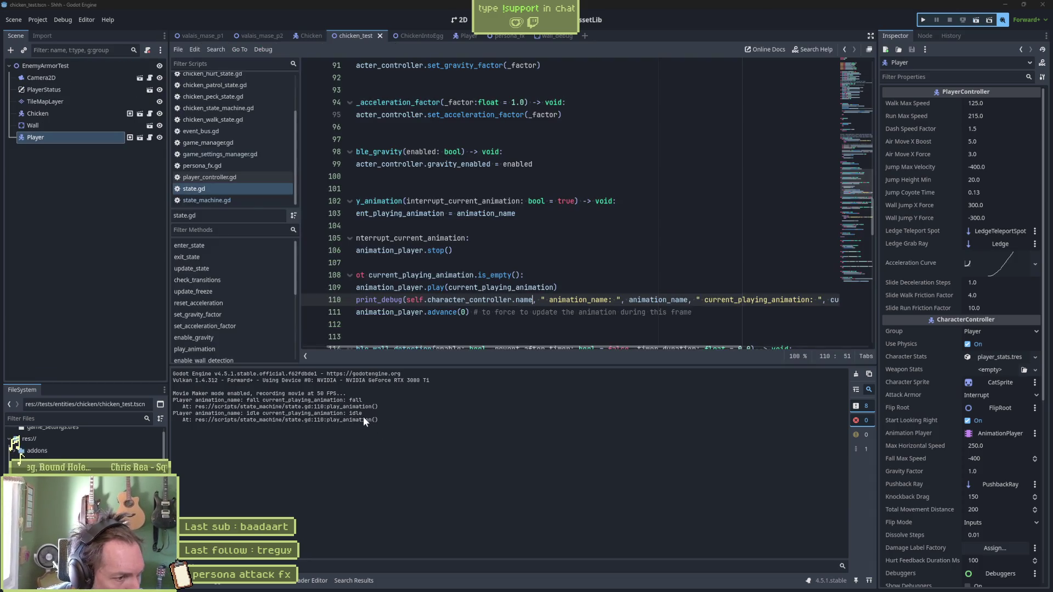
pyautogui.press('F6')
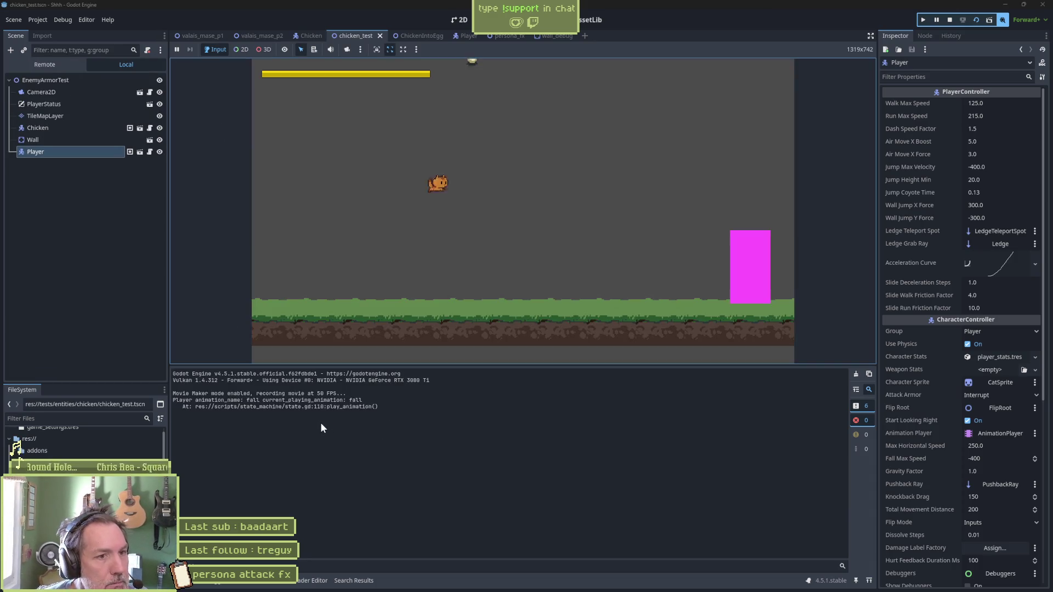
pyautogui.press('F8')
pyautogui.moveTo(228, 426); pyautogui.dragTo(367, 427)
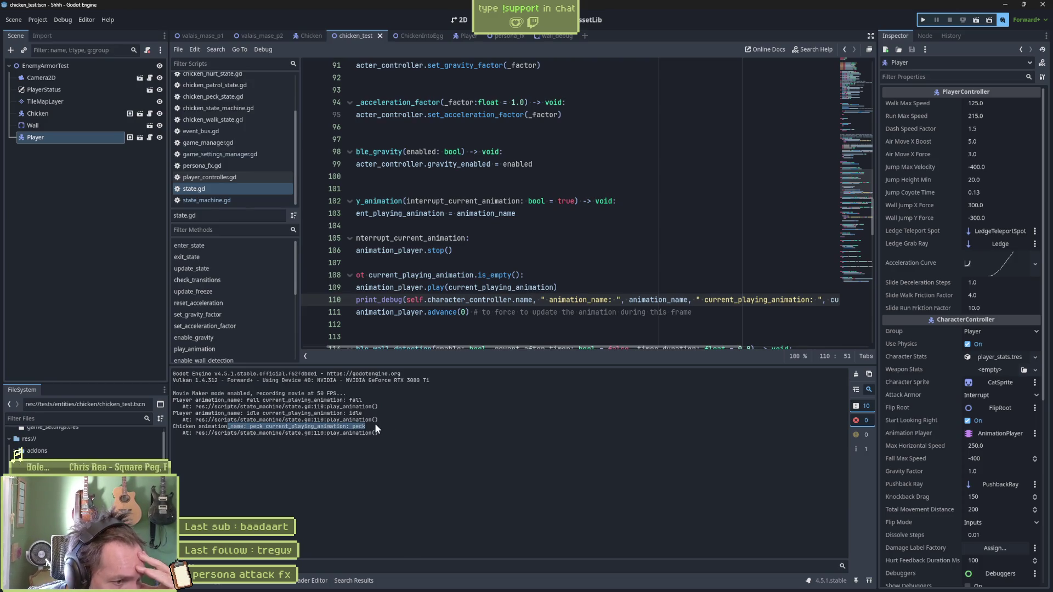
pyautogui.press('F6')
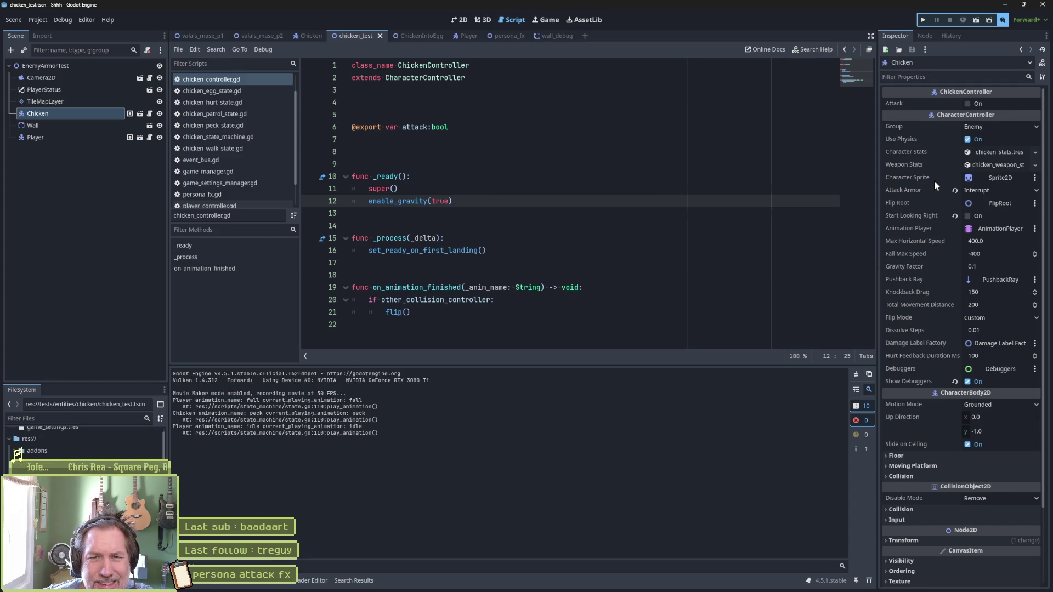
# Step: Set the Chicken StateMachine's Delay First State Range to 2.0 in the Inspector
pyautogui.click(297, 34)
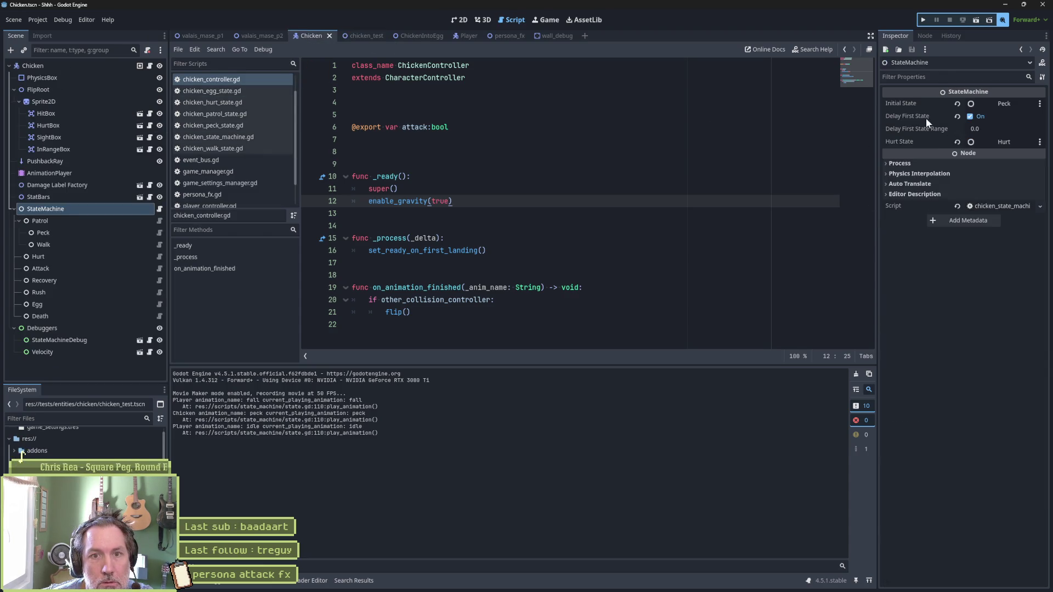
pyautogui.click(986, 130)
pyautogui.write('2')
pyautogui.press('Return')
# Step: Save the Chicken scene and start a project-wide Find in Files search
pyautogui.hotkey('ctrl', 's')
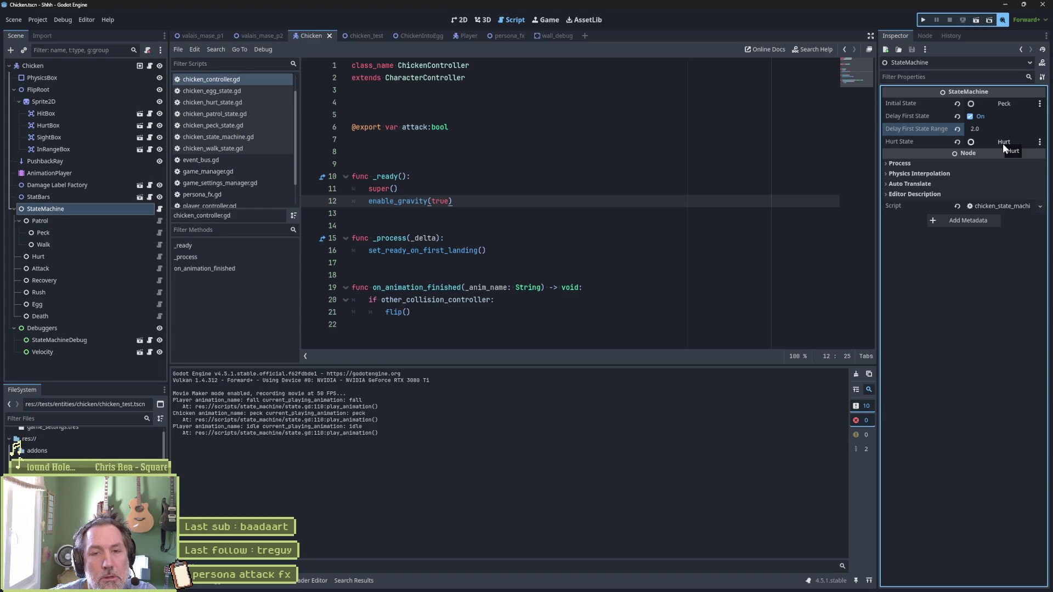
pyautogui.click(620, 172)
pyautogui.hotkey('ctrl', 'shift', 'f')
# Step: Search the project for delay_first and jump to the line 39 match in state_machine.gd
pyautogui.write('delay')
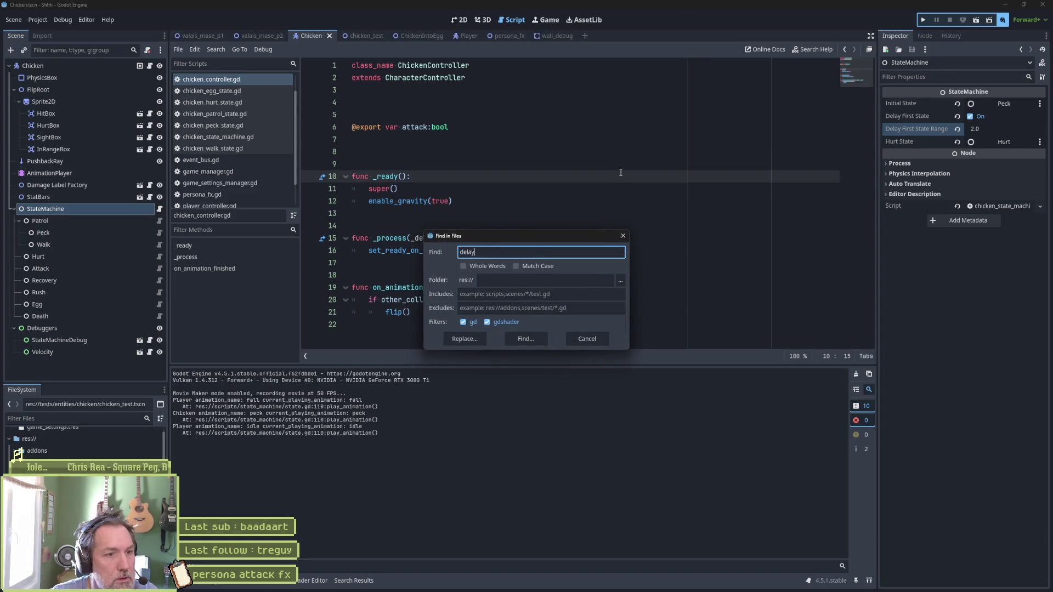
pyautogui.write('_first')
pyautogui.press('Return')
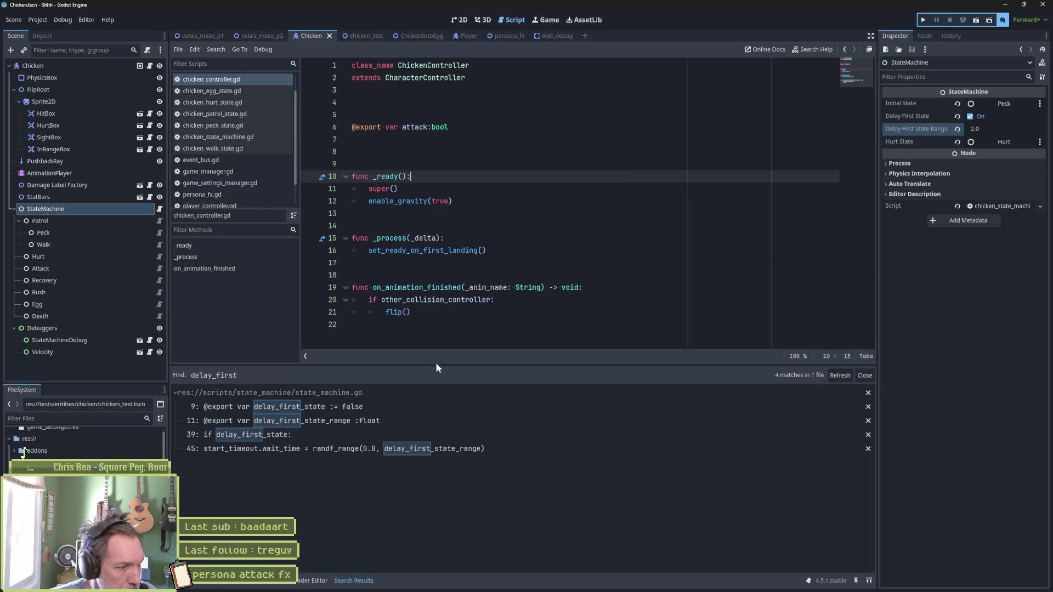
pyautogui.click(363, 434)
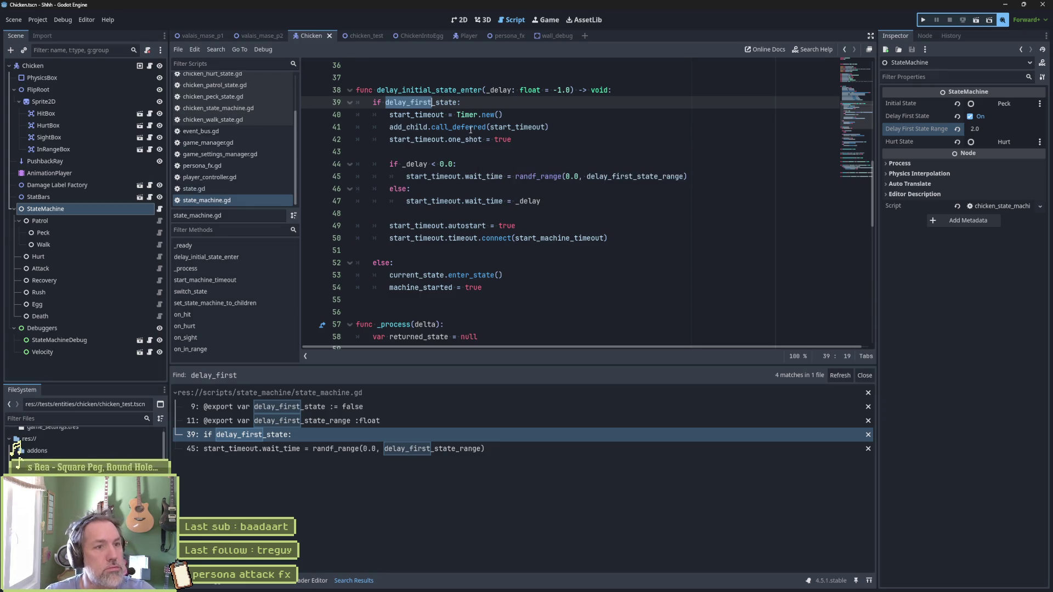
# Step: Select the else branch on lines 51–53 that enters the first state
pyautogui.moveTo(483, 123)
pyautogui.click(473, 225)
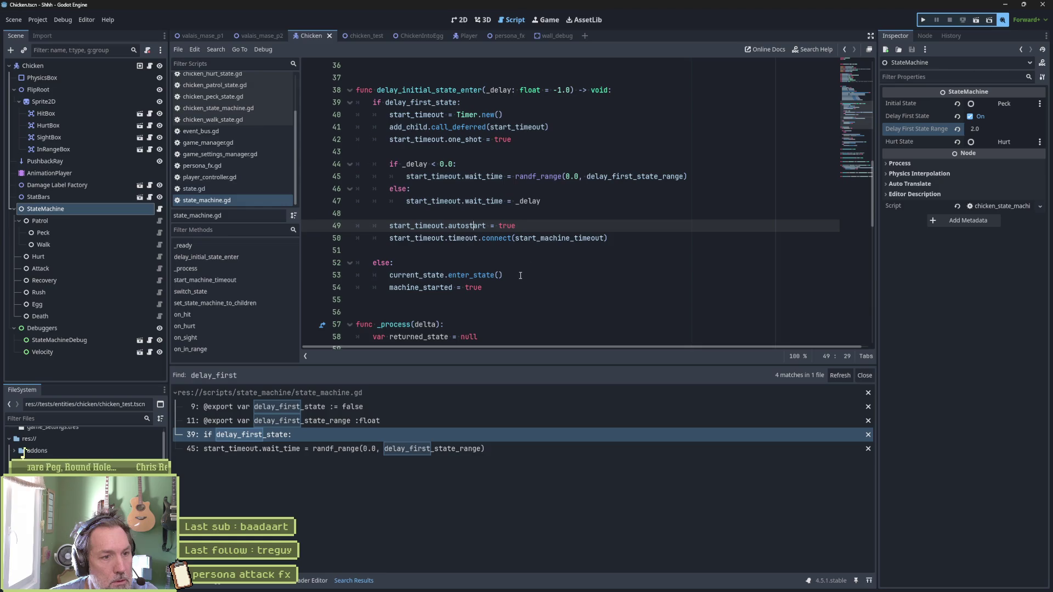
pyautogui.moveTo(521, 275); pyautogui.dragTo(528, 257)
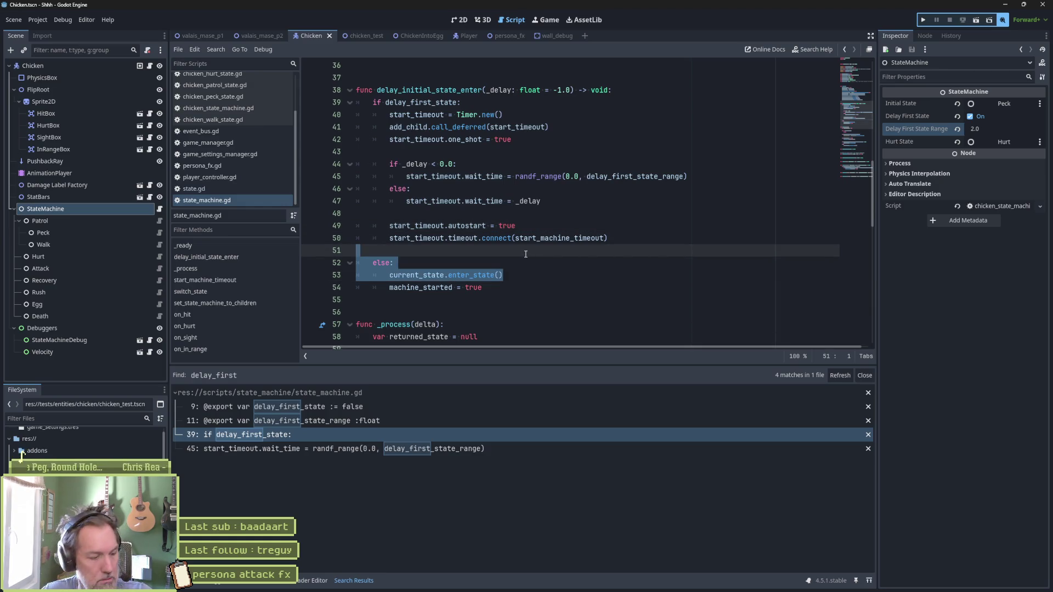
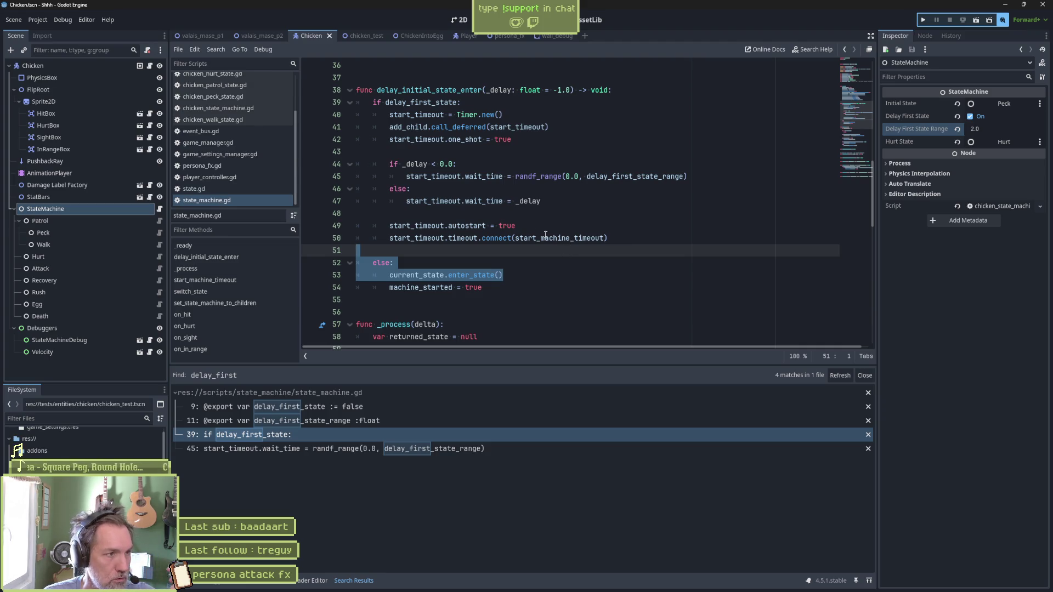
# Step: Load the chicken's peck animation in its AnimationPlayer, then run the chicken_test scene
pyautogui.click(462, 23)
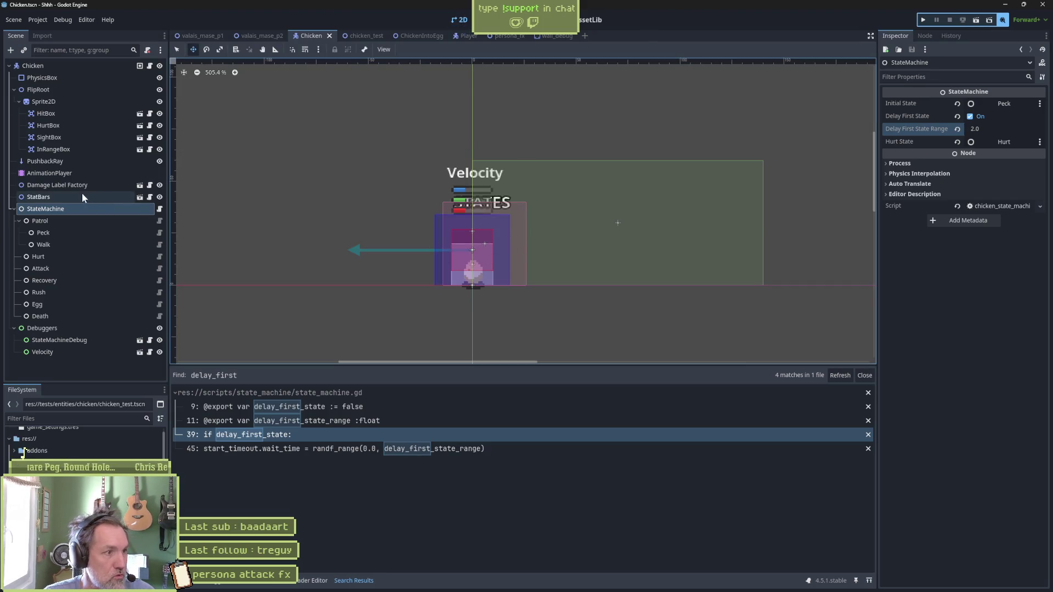
pyautogui.click(74, 173)
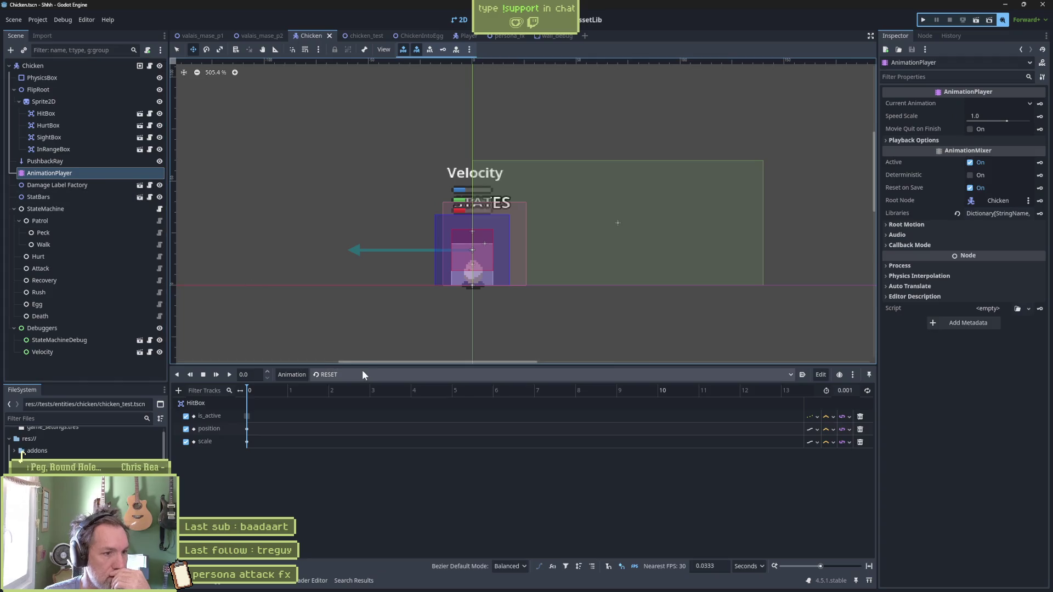
pyautogui.click(359, 374)
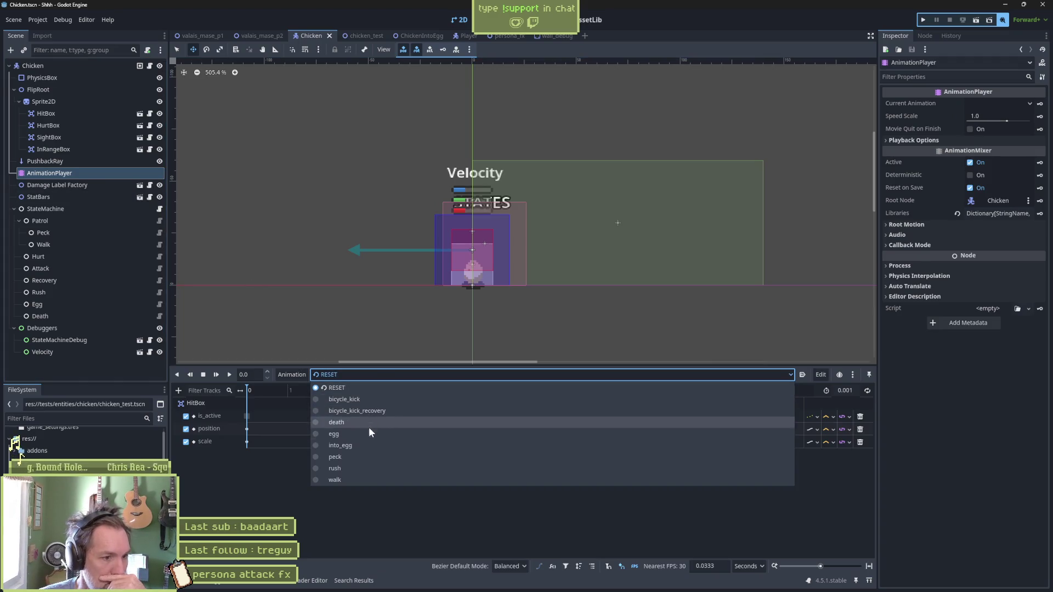
pyautogui.click(348, 458)
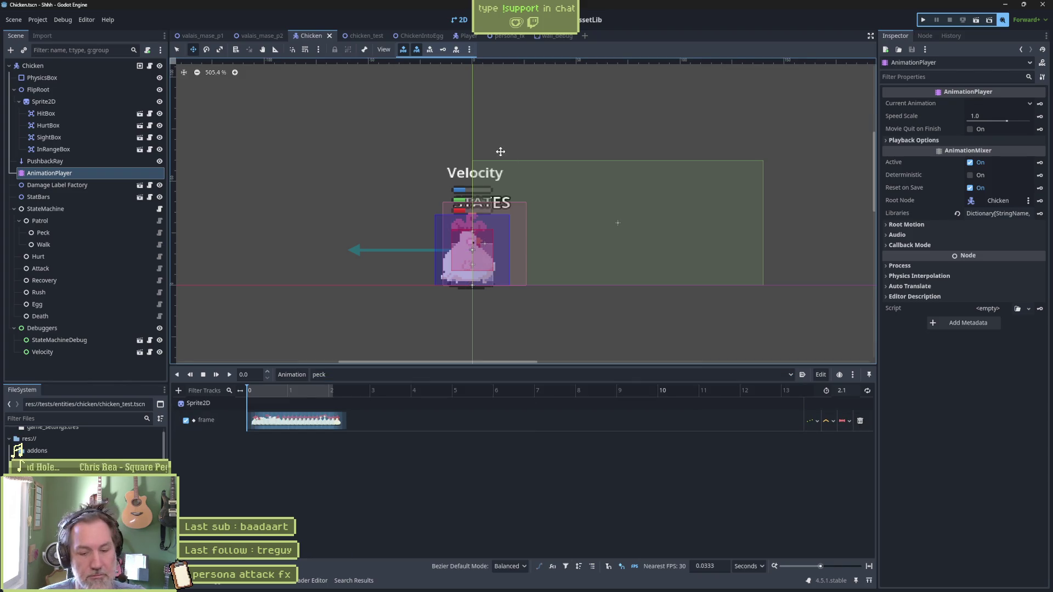
pyautogui.click(359, 35)
pyautogui.press('F6')
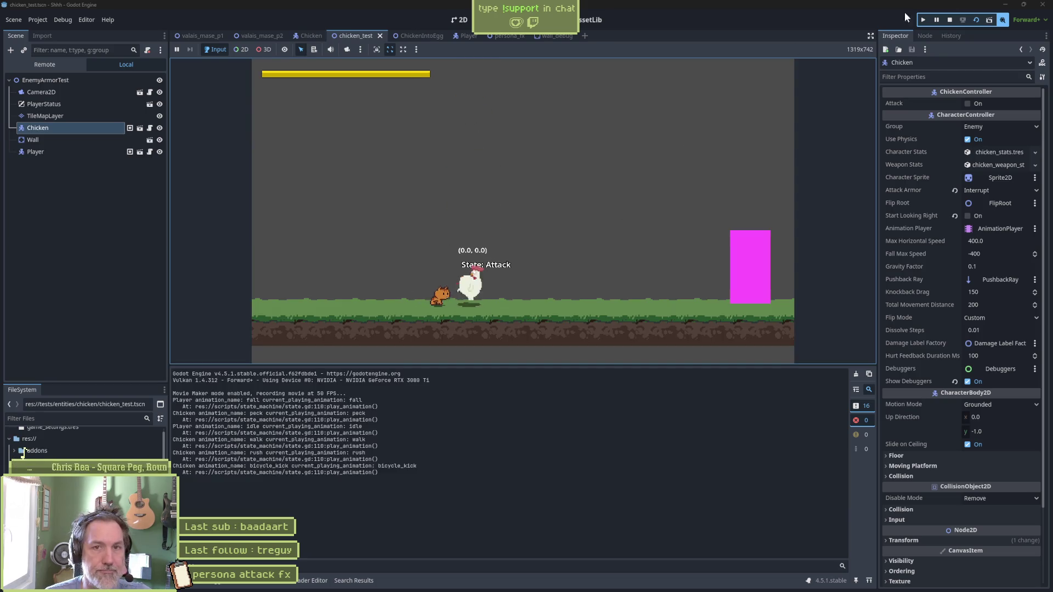
# Step: Stop the game and delete the print_debug line 110 from play_animation in state.gd
pyautogui.click(947, 20)
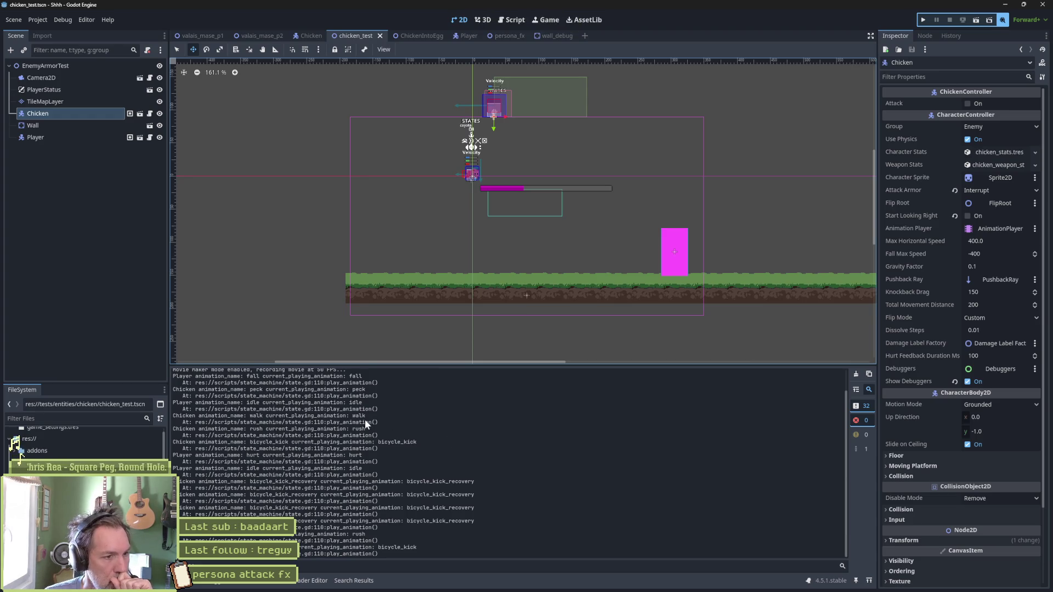
pyautogui.scroll(2, 383, 426)
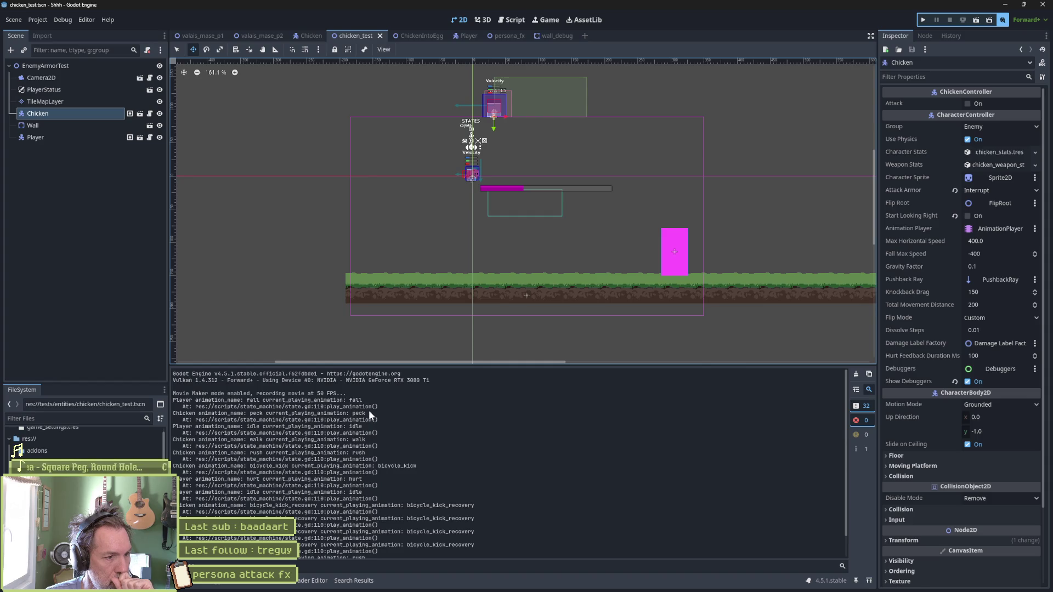
pyautogui.click(507, 22)
pyautogui.click(229, 188)
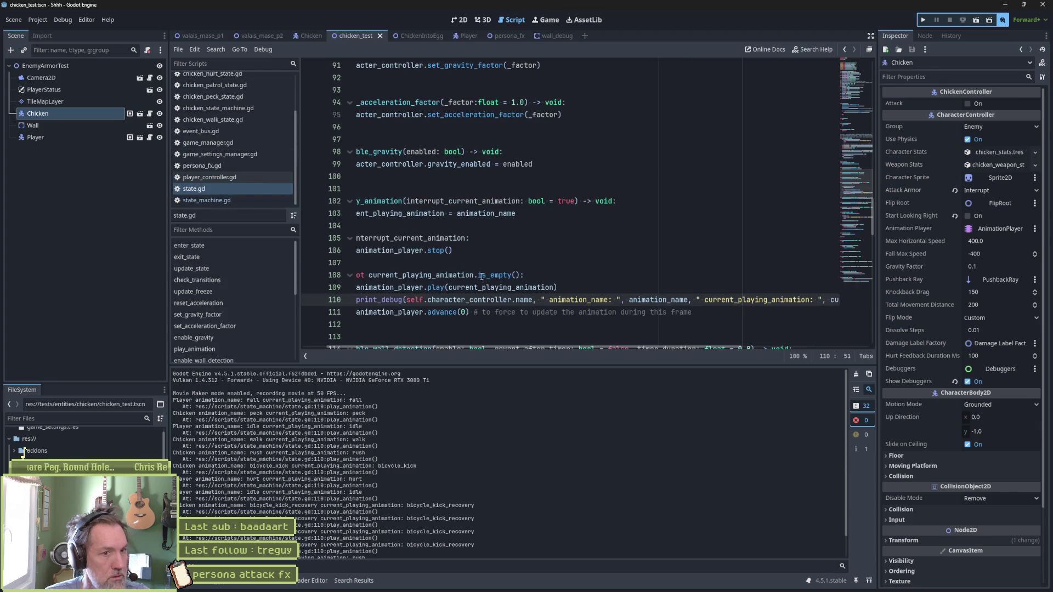
pyautogui.hotkey('ctrl', 'shift', 'k')
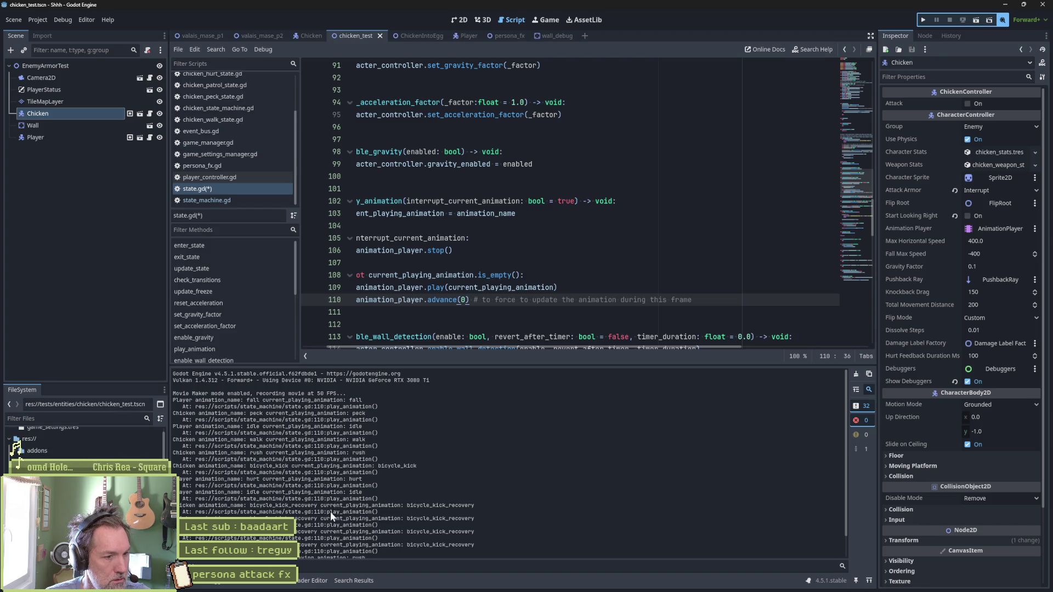
# Step: Rerun the chicken test scene to check the states, then stop it
pyautogui.scroll(-2, 330, 514)
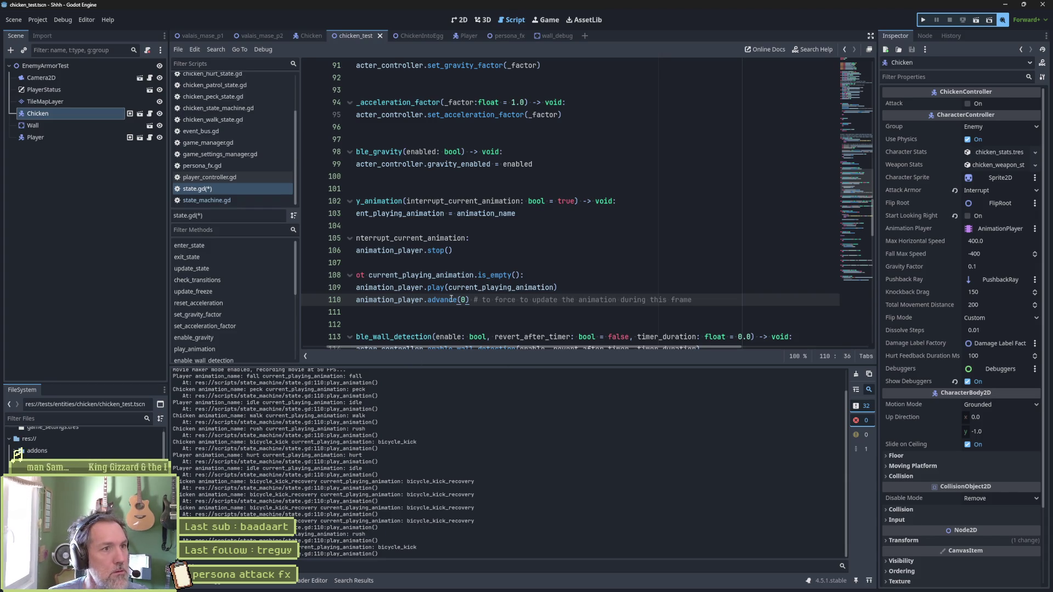
pyautogui.press('F6')
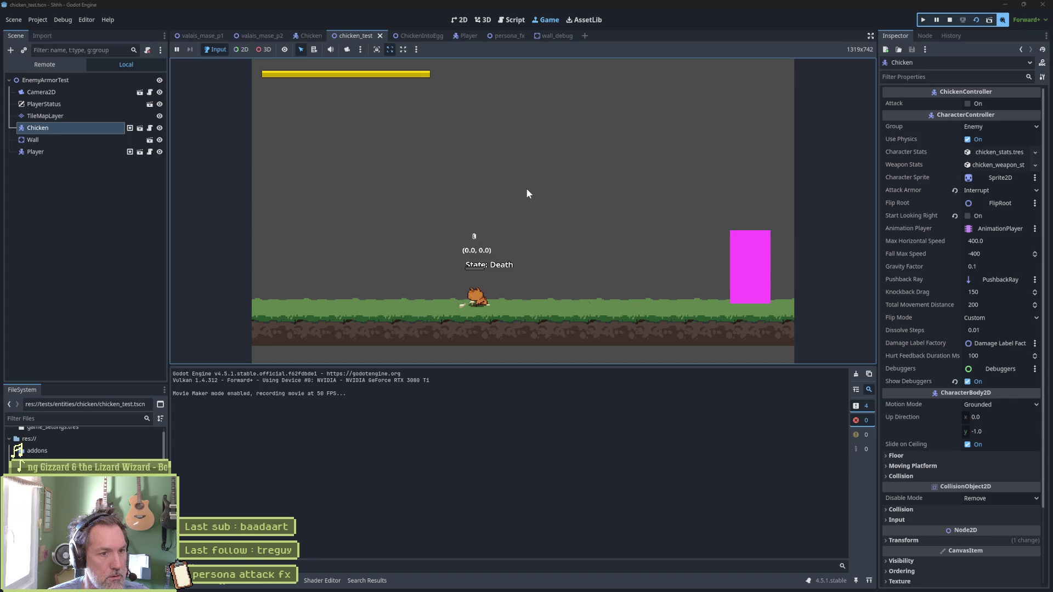
pyautogui.press('F8')
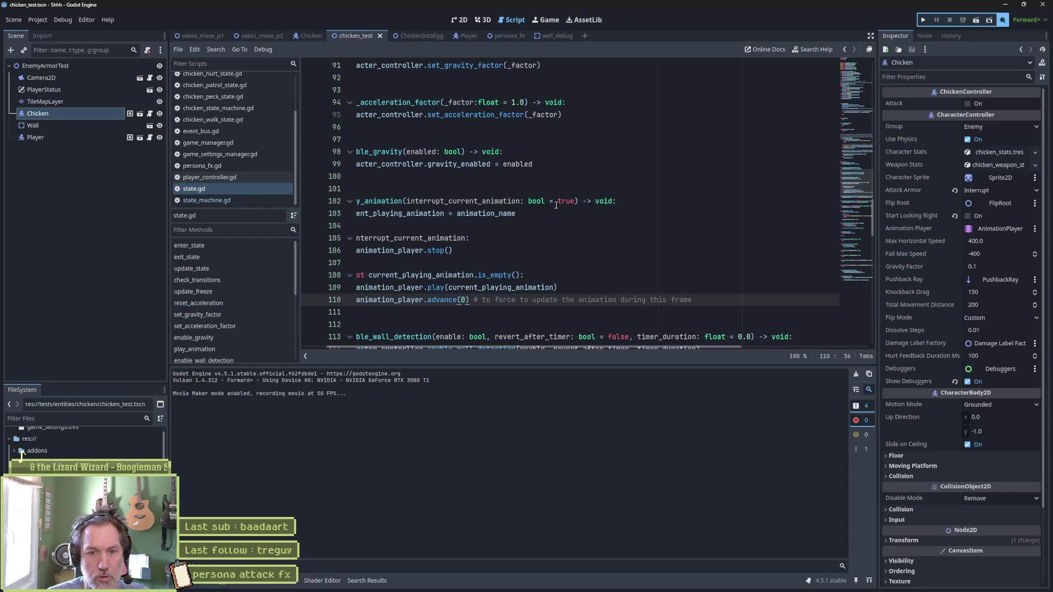
# Step: Turn on Show Debuggers for the Player node, keeping the chicken's debuggers on
pyautogui.click(967, 381)
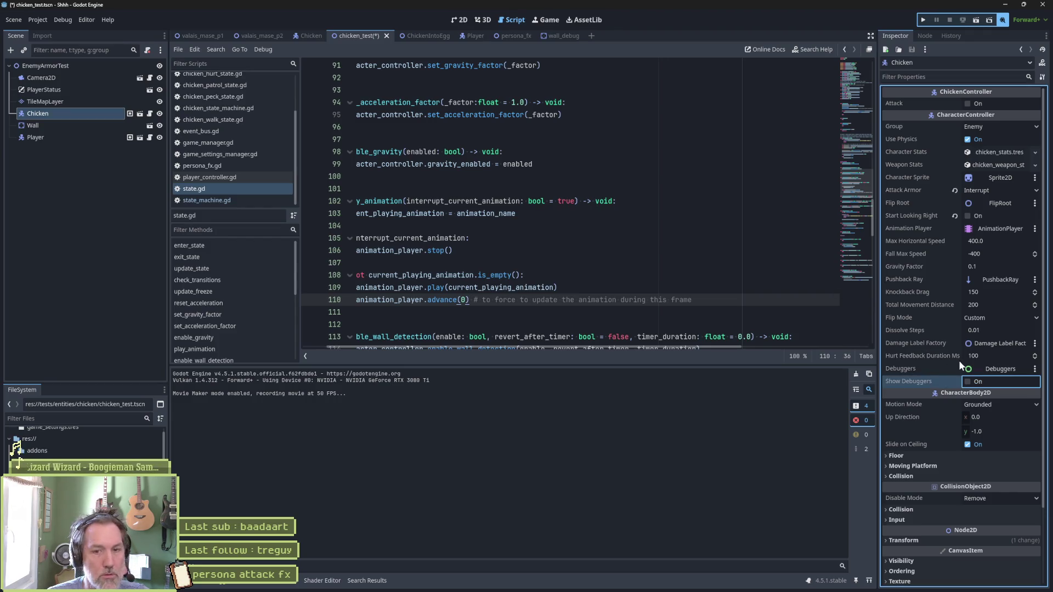
pyautogui.hotkey('ctrl', 's')
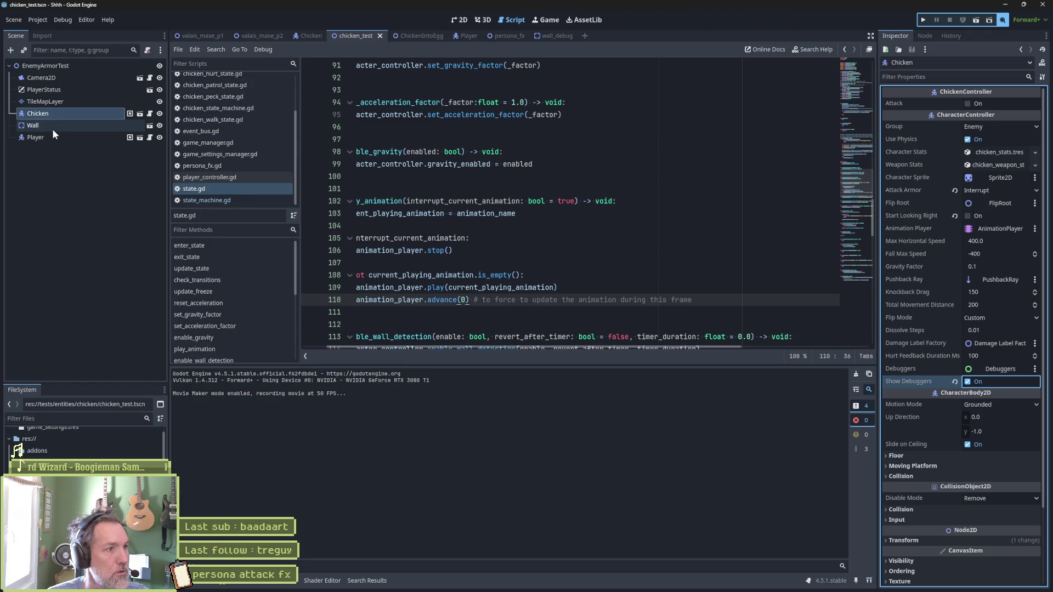
pyautogui.click(55, 137)
pyautogui.scroll(-5, 966, 409)
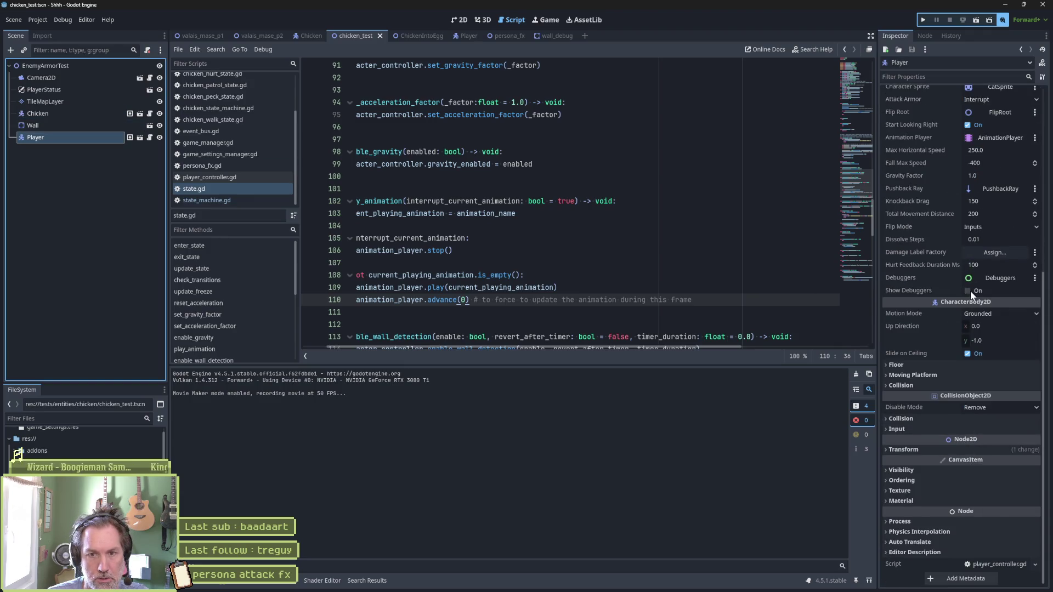
pyautogui.click(968, 292)
pyautogui.click(616, 238)
# Step: Playtest the scene twice, moving the cat right, and stop it
pyautogui.press('F6')
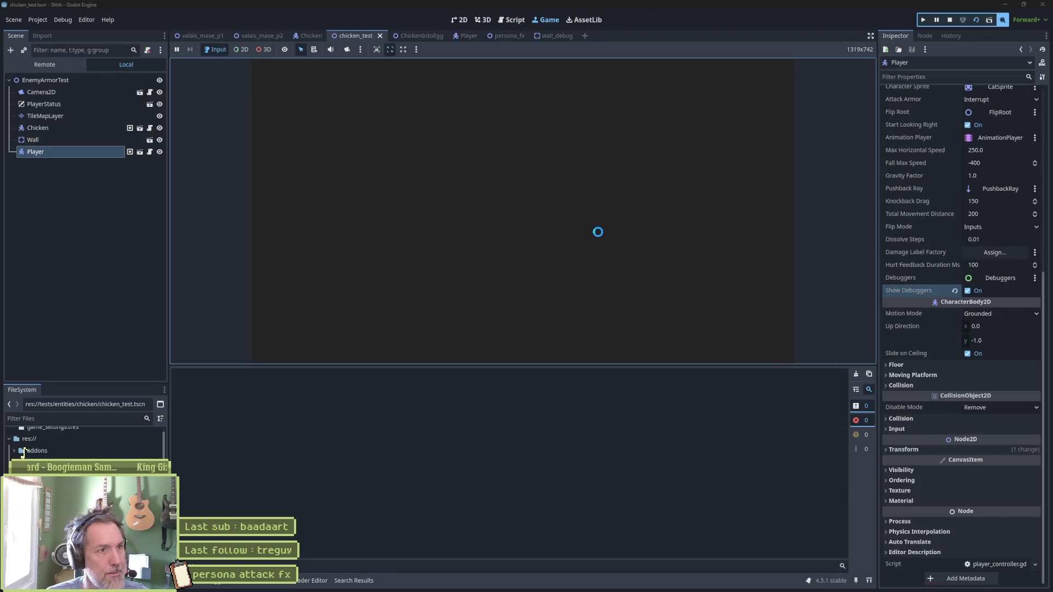
pyautogui.press('Right')
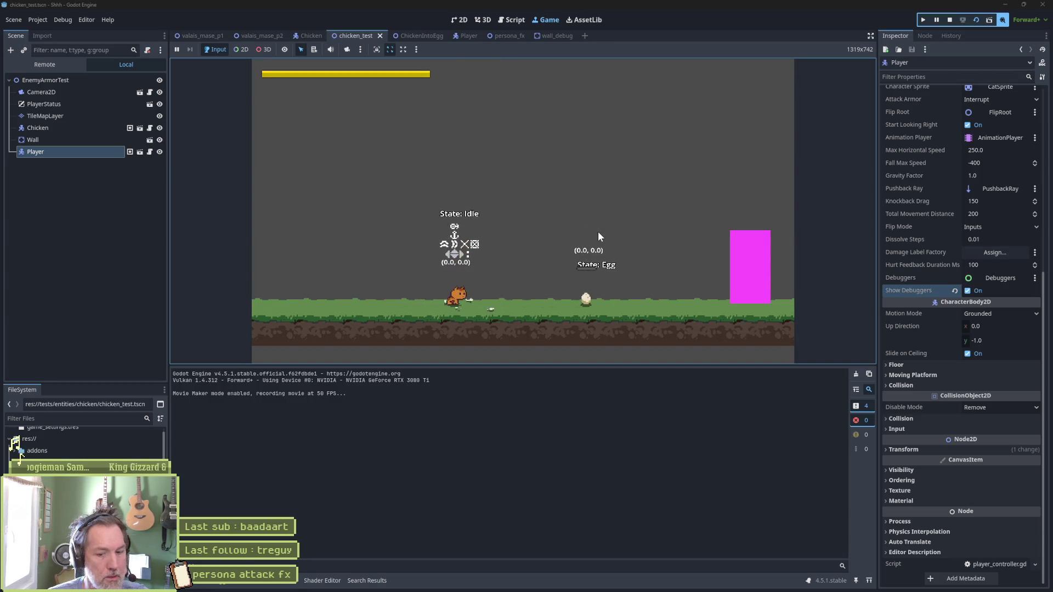
pyautogui.press('F8')
pyautogui.click(1003, 19)
pyautogui.press('F6')
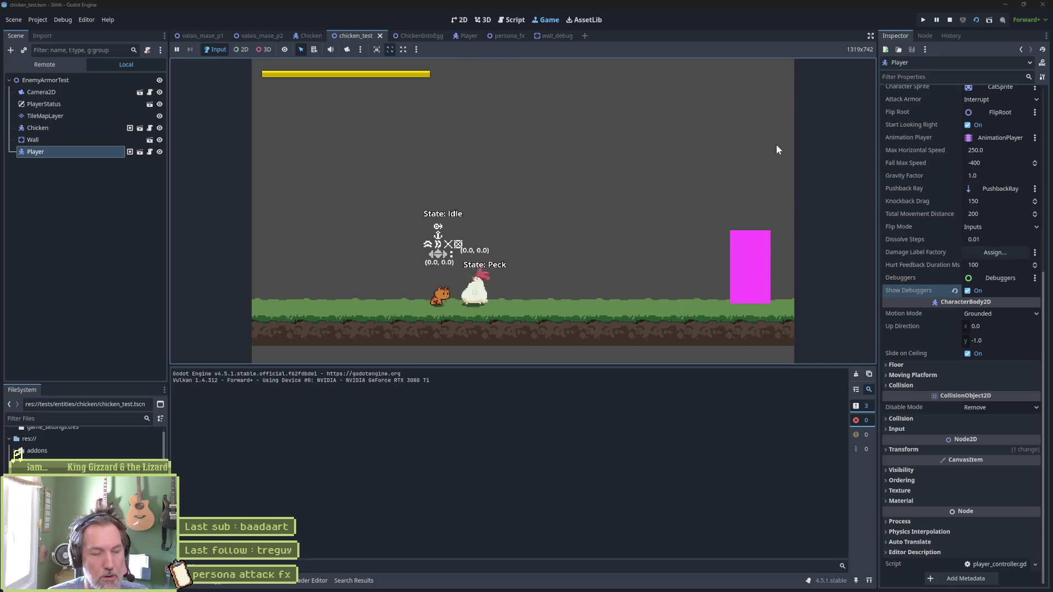
pyautogui.press('F8')
# Step: Set the Chicken's Gravity Factor to 1.0 in the Inspector
pyautogui.click(75, 113)
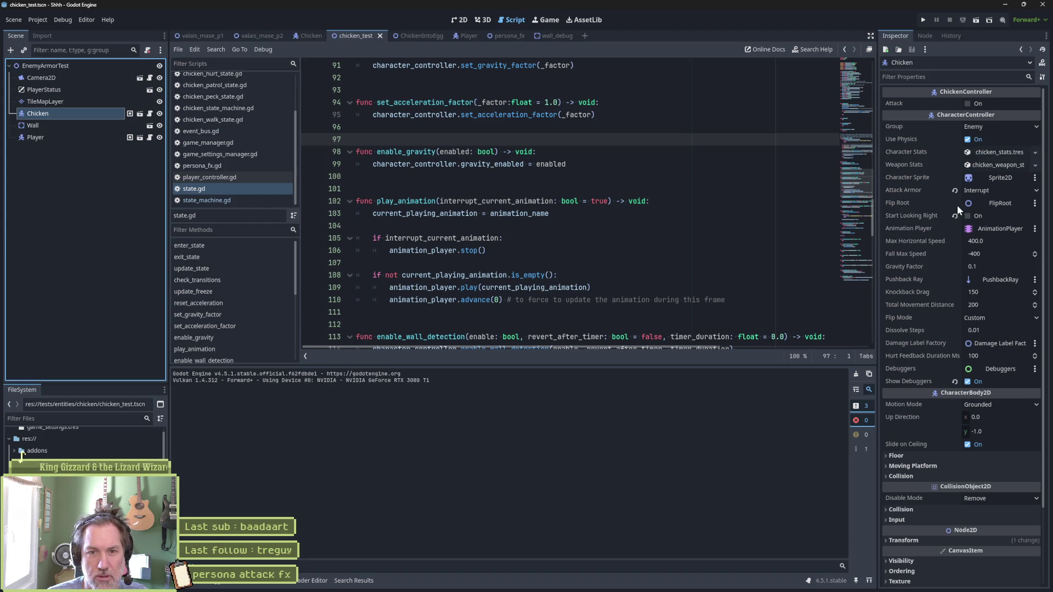
pyautogui.click(997, 268)
pyautogui.write('1')
pyautogui.press('Return')
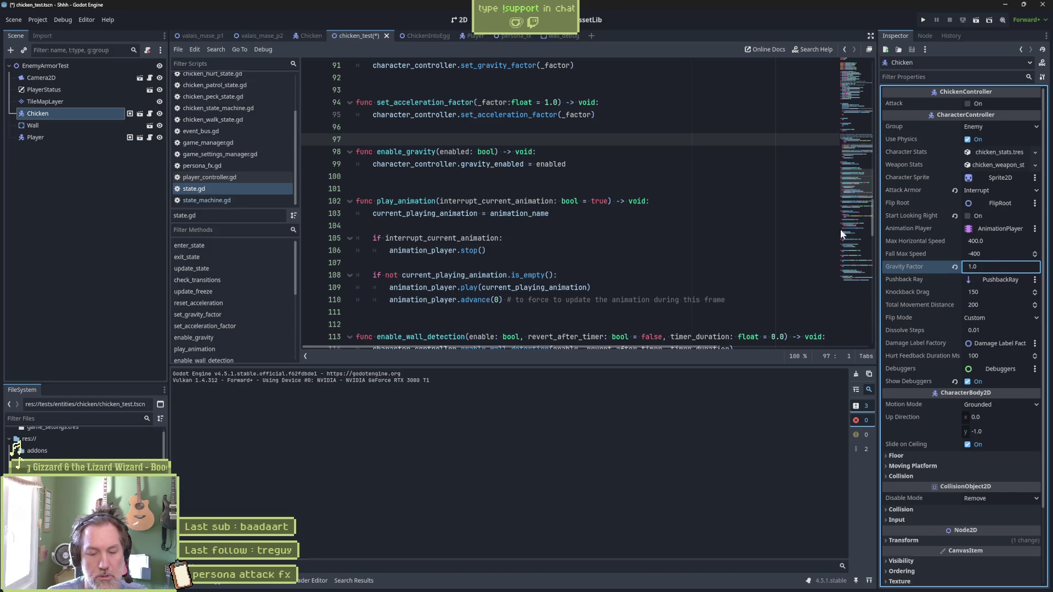
# Step: Run and restart the test scene, then stop it and return to the Chicken scene
pyautogui.press('F6')
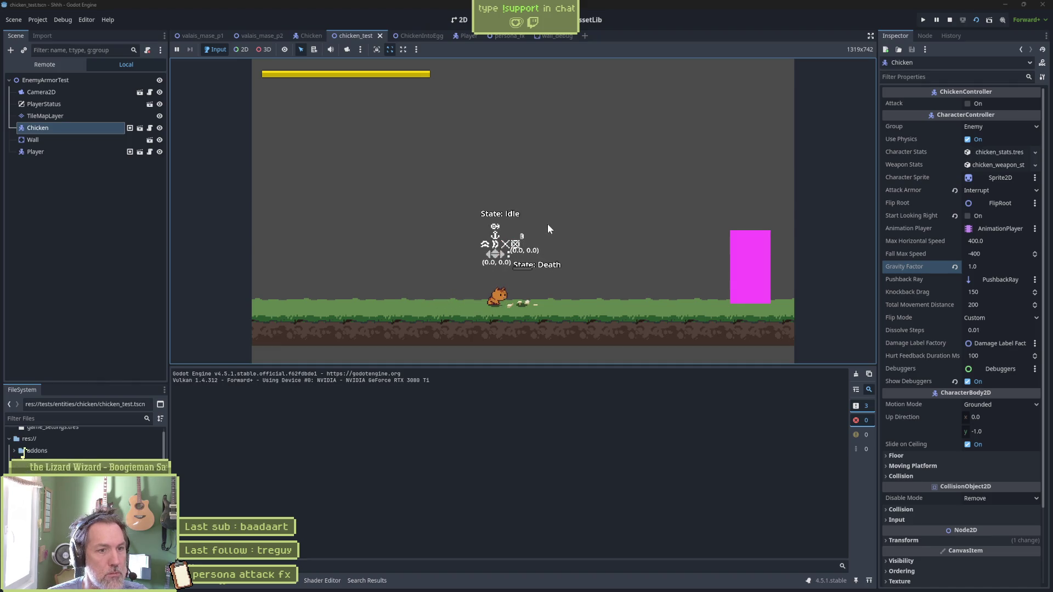
pyautogui.press('F6')
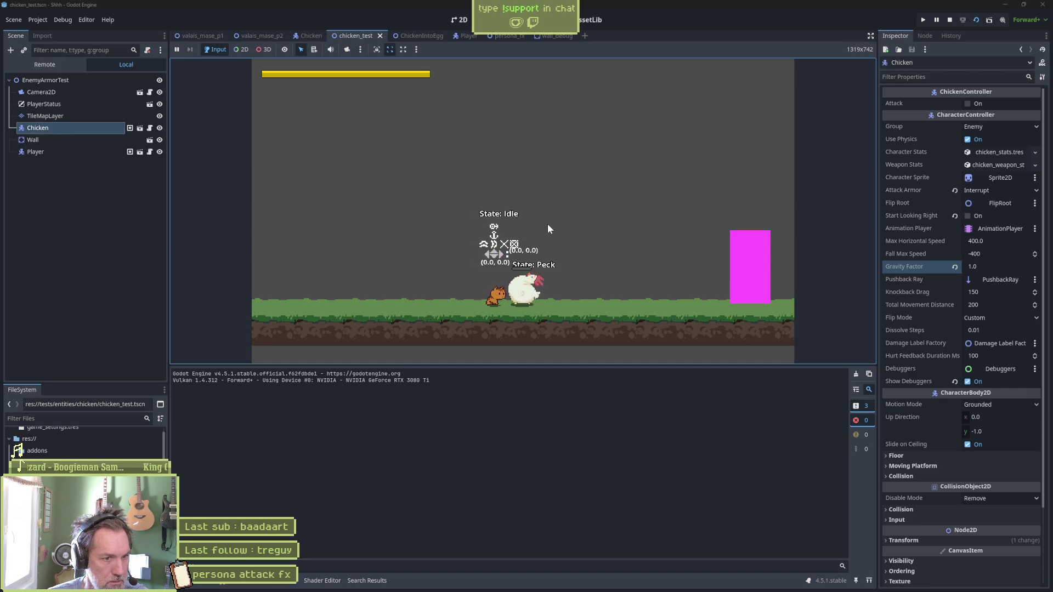
pyautogui.press('F8')
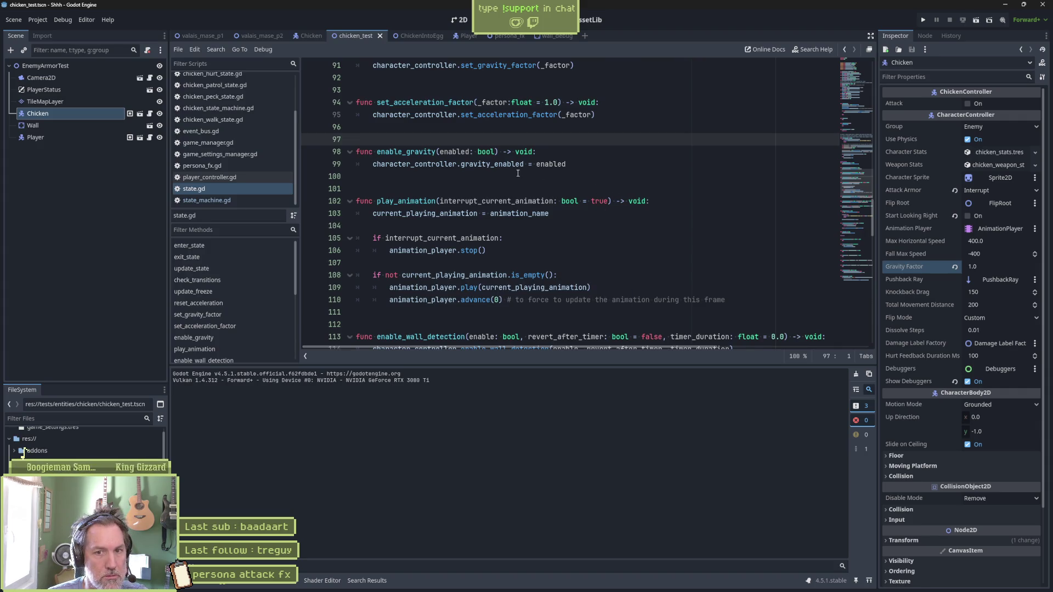
pyautogui.click(139, 114)
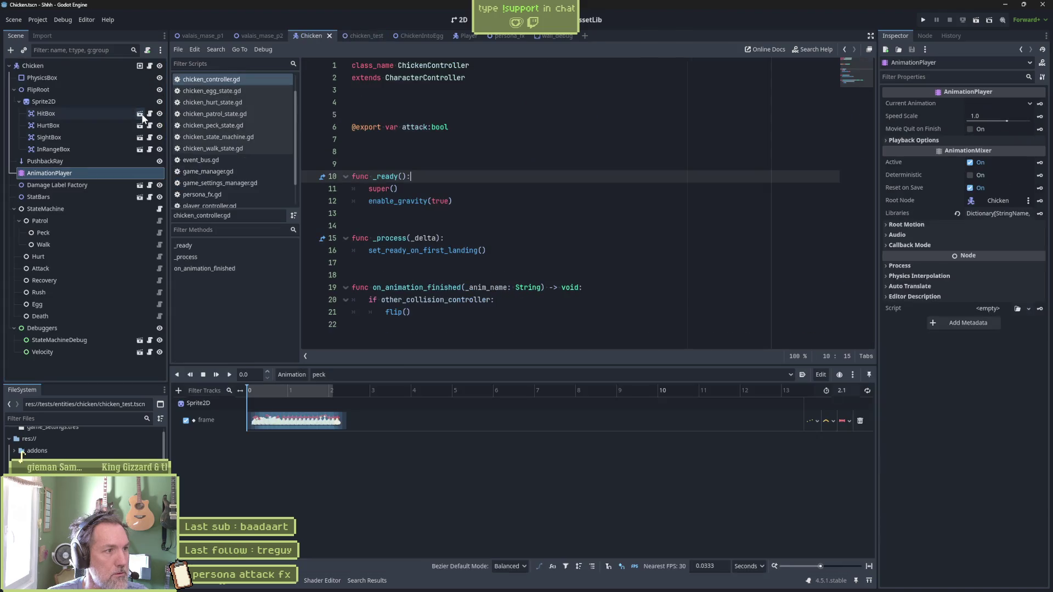
# Step: Set the Egg state's State Max Speed to 30
pyautogui.click(82, 65)
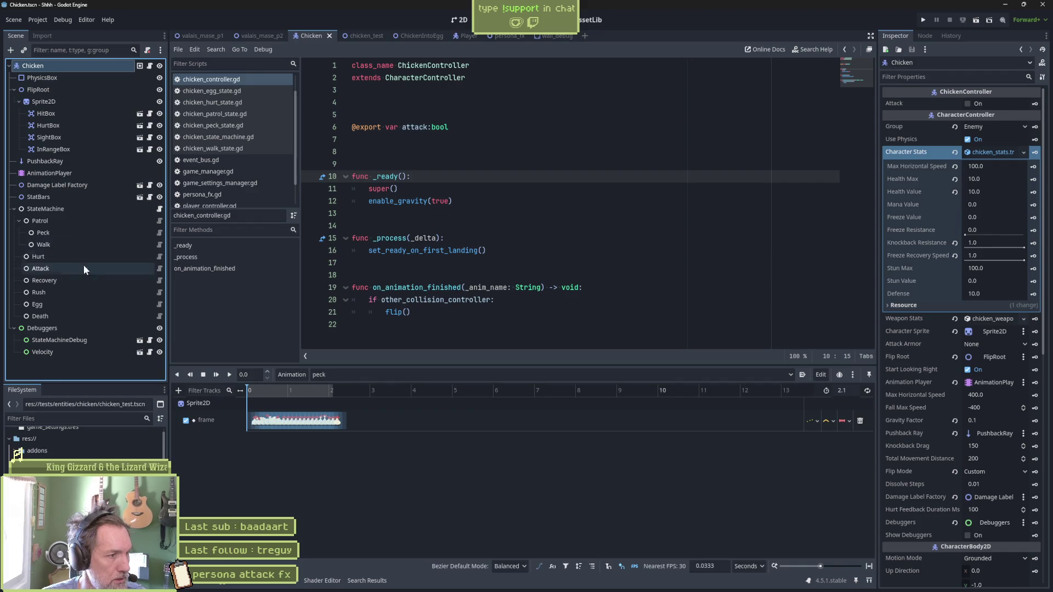
pyautogui.click(83, 305)
pyautogui.click(957, 165)
pyautogui.write('30')
pyautogui.press('Return')
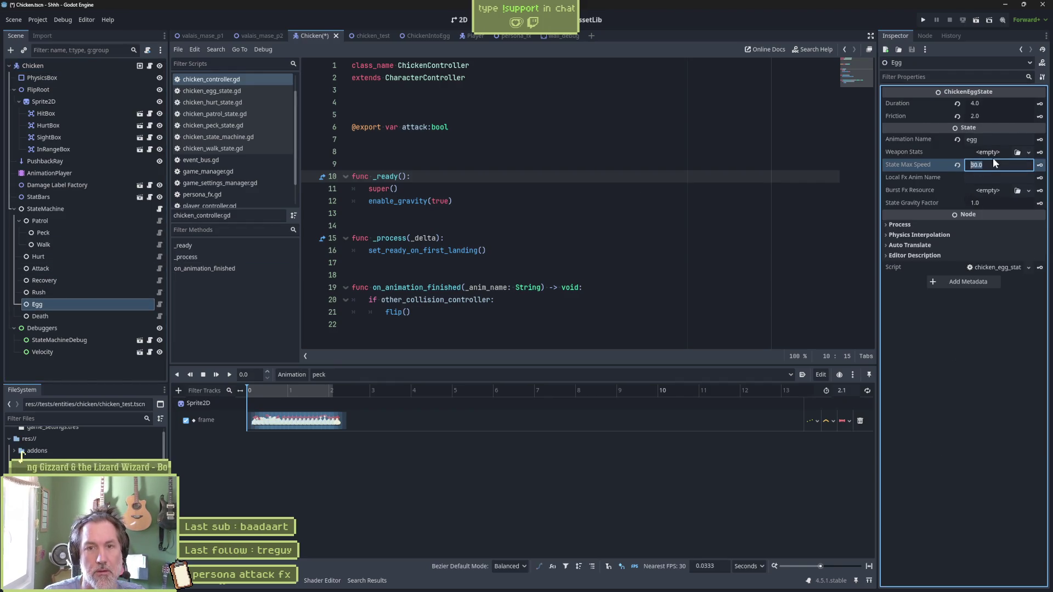
# Step: Save the Chicken scene and run the chicken_test scene
pyautogui.hotkey('ctrl', 's')
pyautogui.click(356, 36)
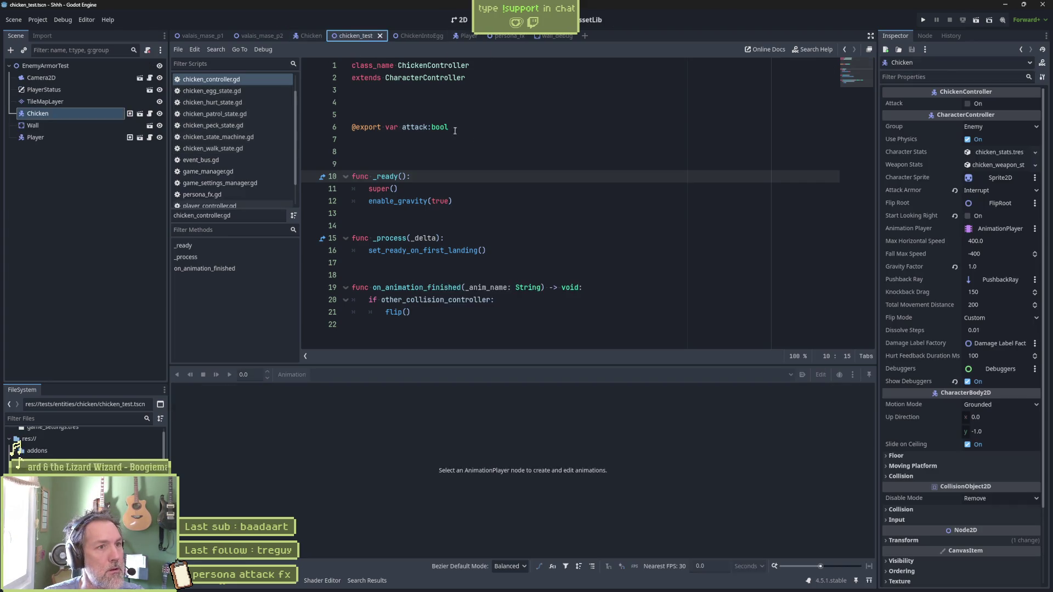
pyautogui.press('F6')
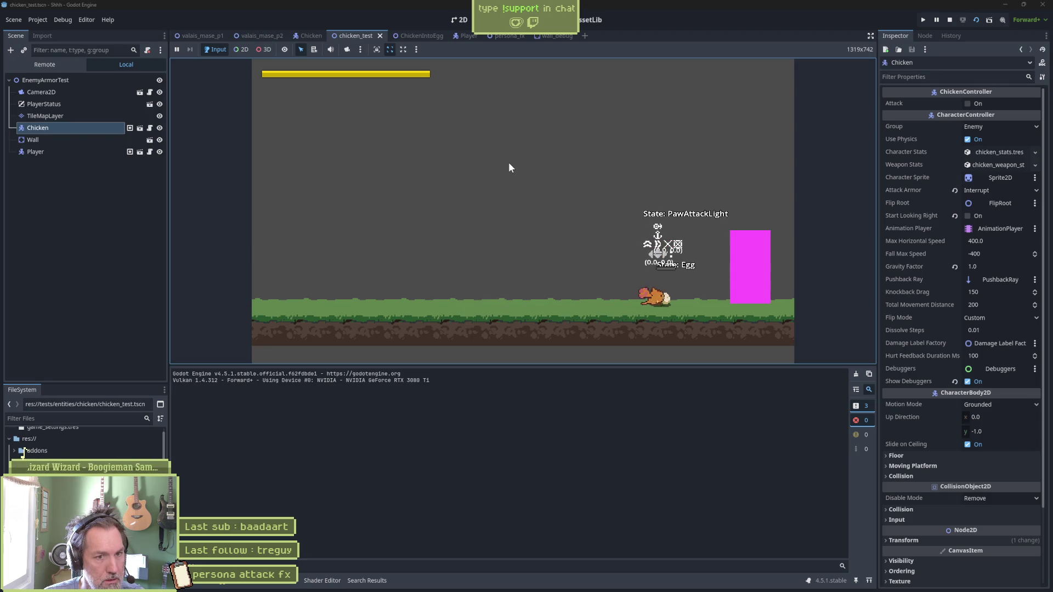
# Step: Stop the running game and switch to the Asana Shhh project board
pyautogui.press('F8')
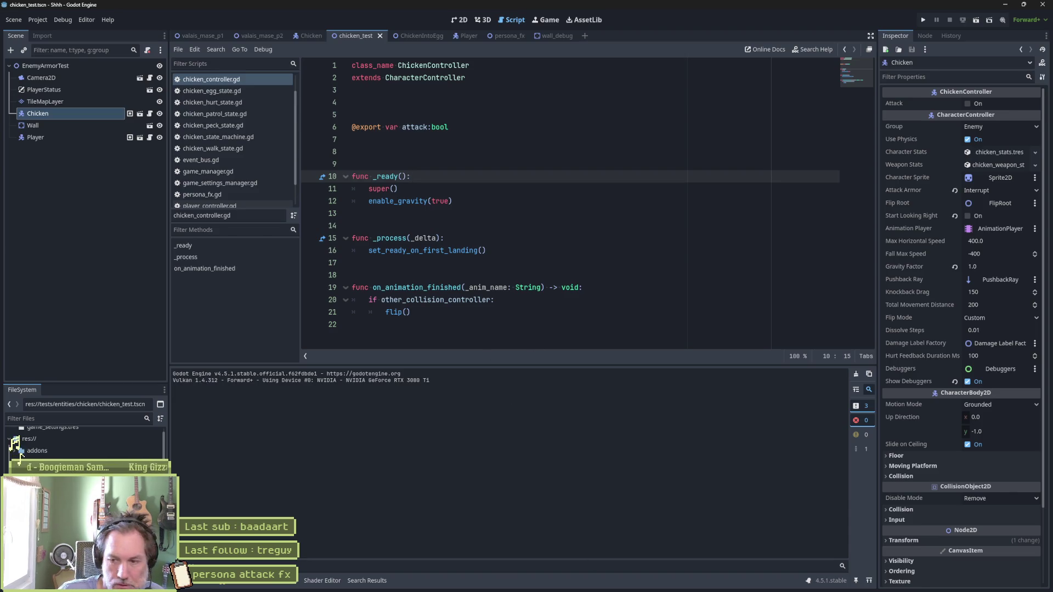
pyautogui.hotkey('alt', 'Tab')
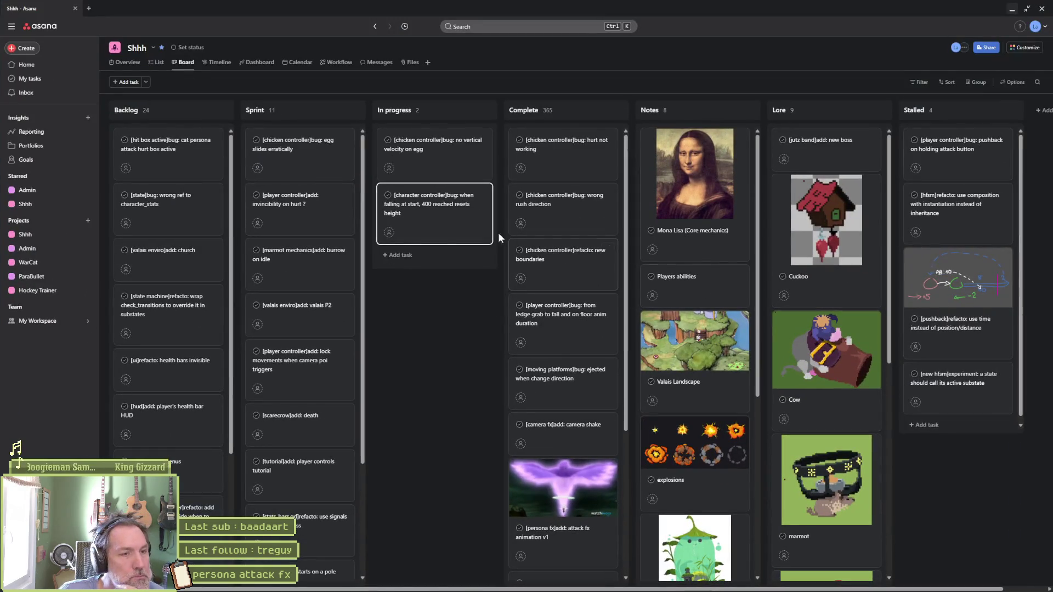
# Step: Permanently delete the falling-at-start height-reset bug task
pyautogui.click(433, 211)
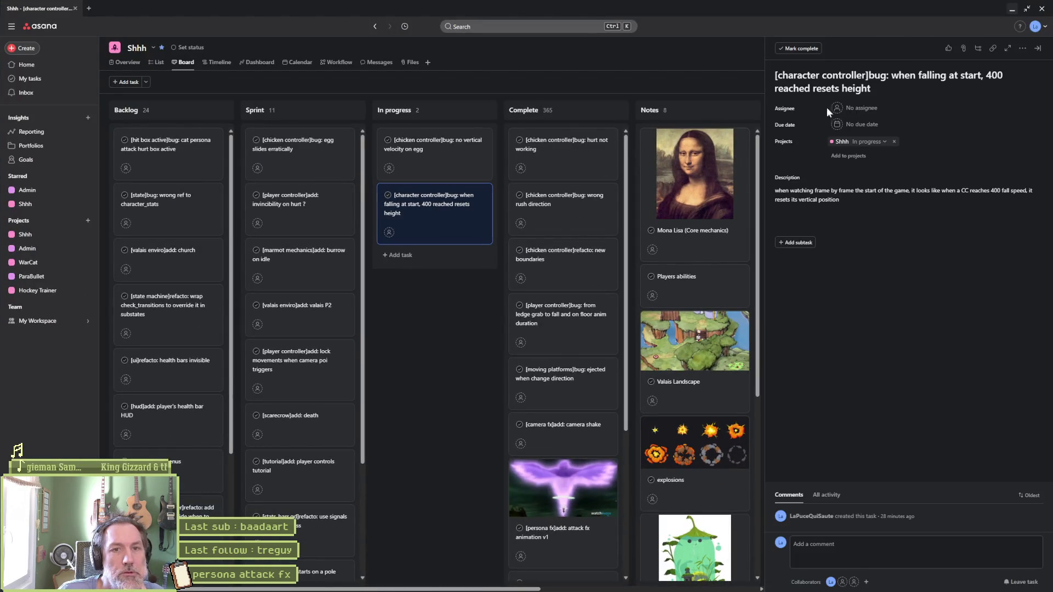
pyautogui.click(1022, 48)
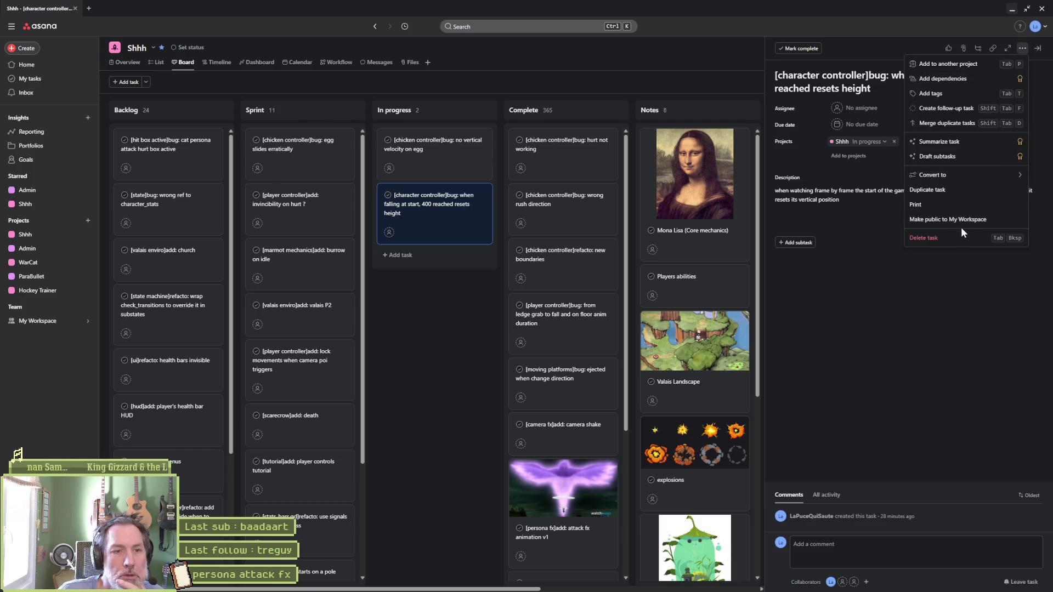
pyautogui.click(956, 237)
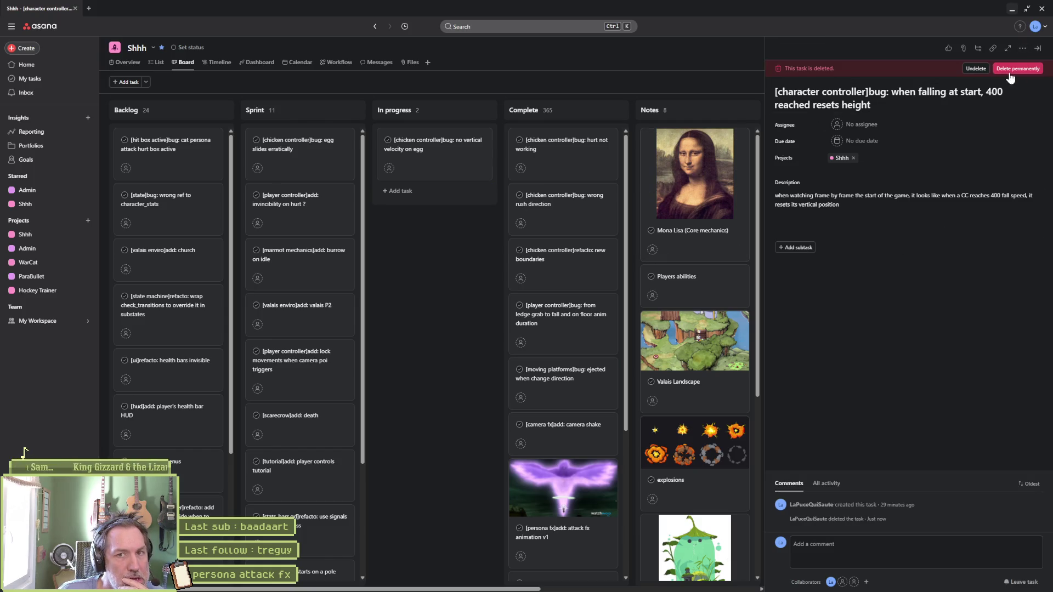
pyautogui.click(1017, 68)
pyautogui.click(618, 347)
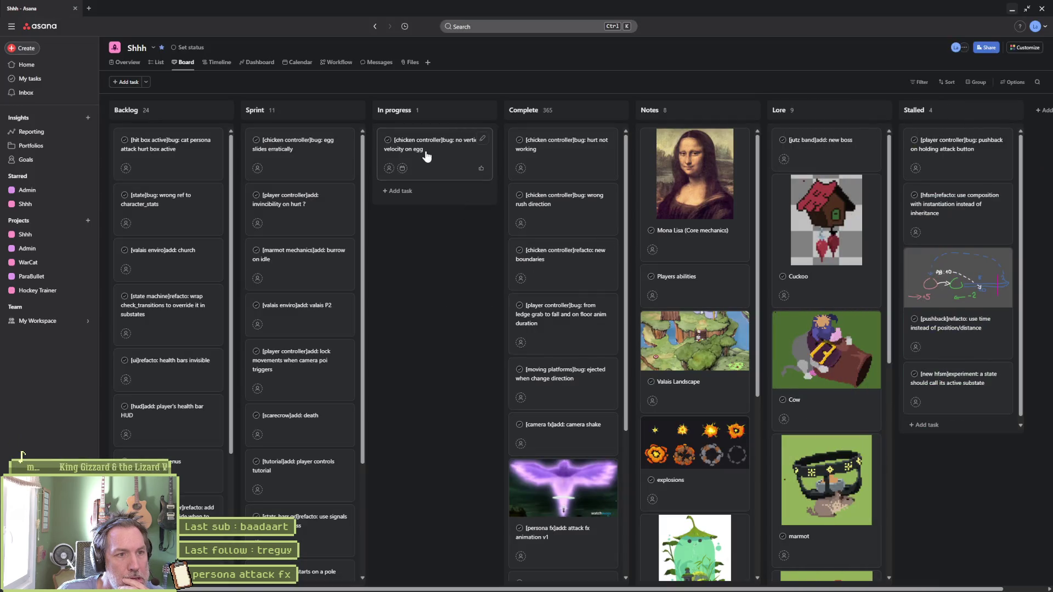
# Step: Copy the 'no vertical velocity on egg' task title, then minimise all windows to the desktop
pyautogui.click(427, 156)
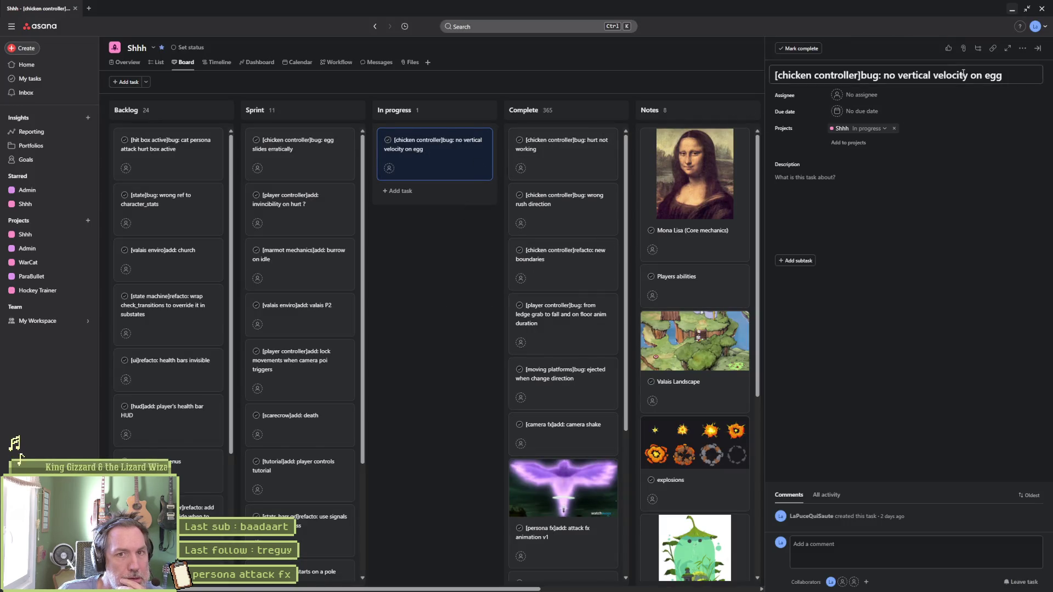
pyautogui.hotkey('ctrl', 'a')
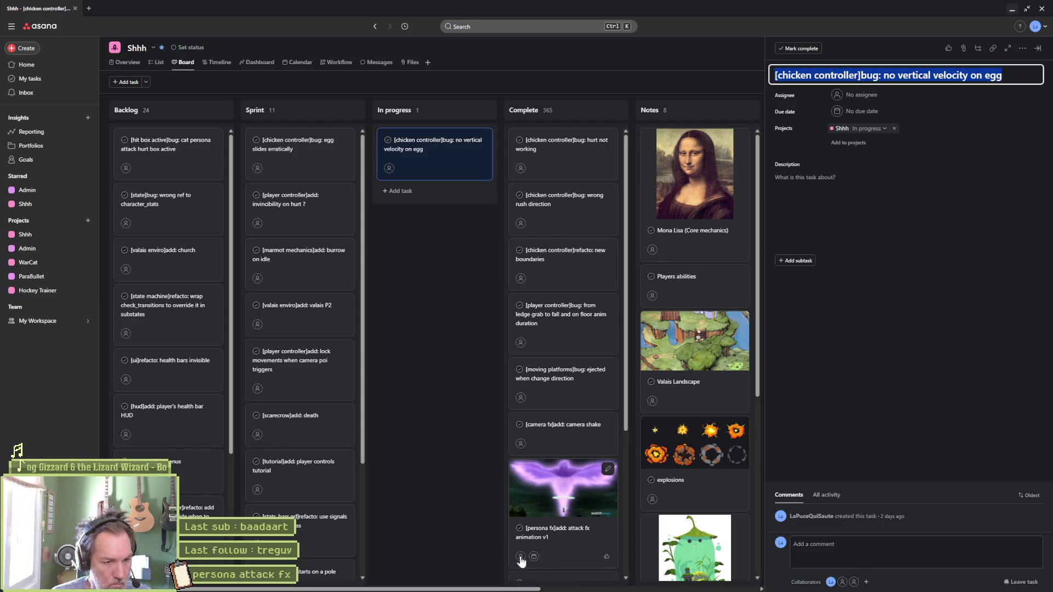
pyautogui.press('Escape')
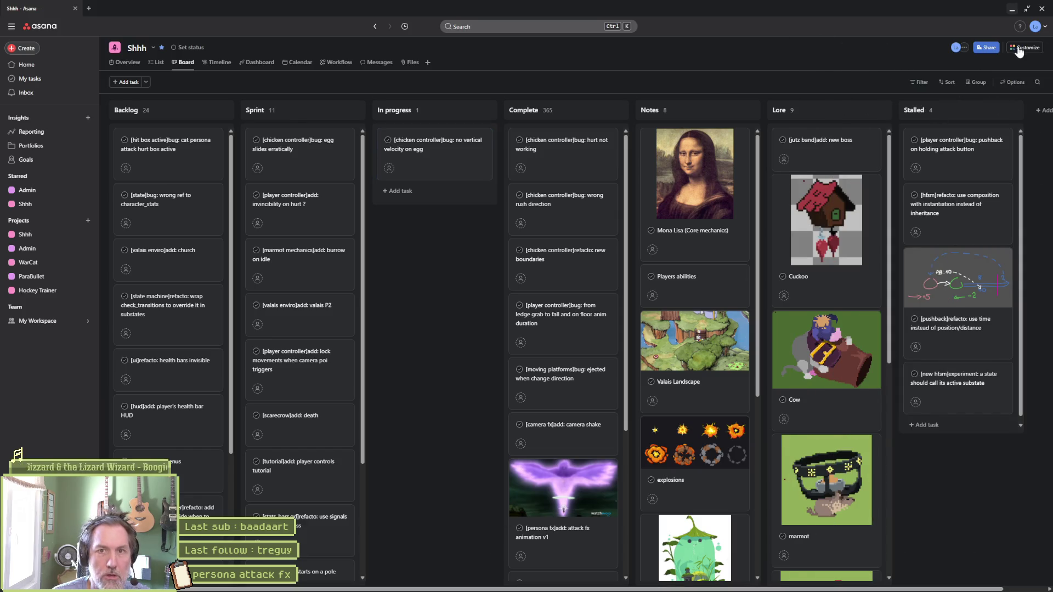
pyautogui.click(1012, 9)
pyautogui.click(1008, 8)
pyautogui.click(1008, 8)
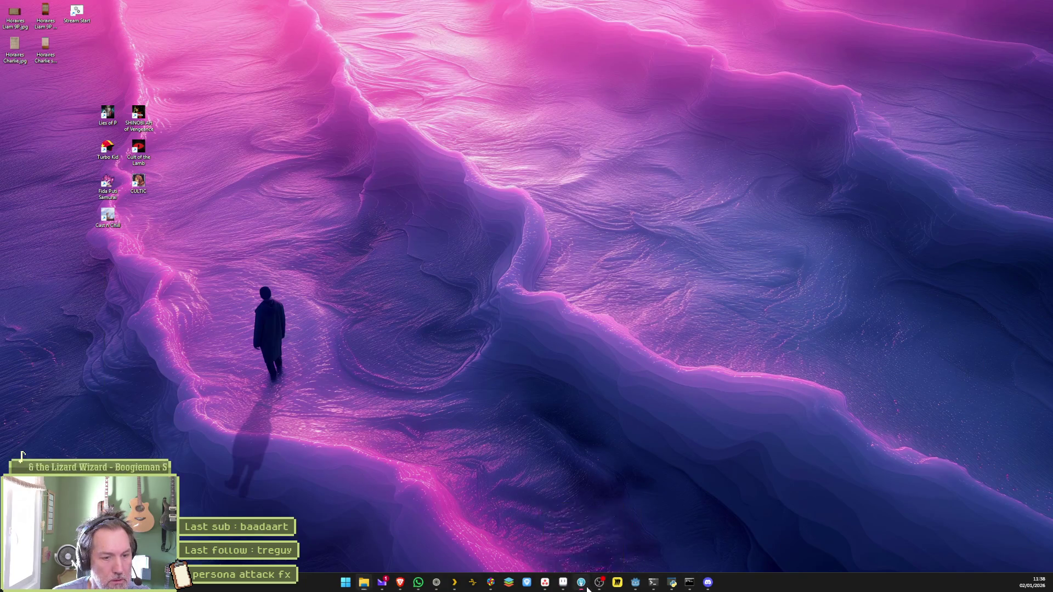
# Step: In Fork, paste the egg task title and edit the summary to 'fixed: no vertical velocity on egg'
pyautogui.click(581, 582)
pyautogui.hotkey('ctrl', 'v')
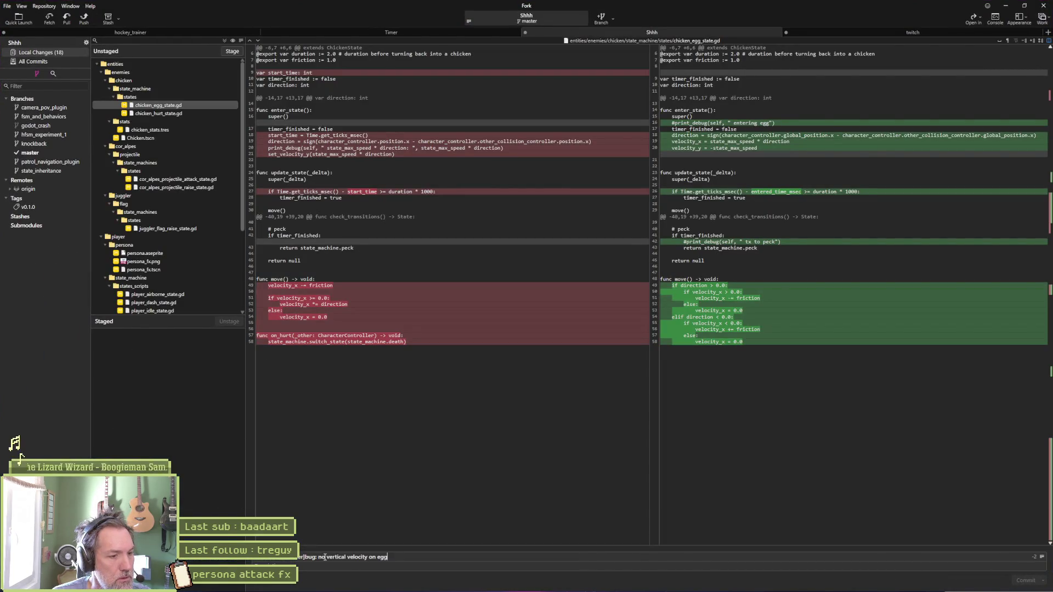
pyautogui.write('ed')
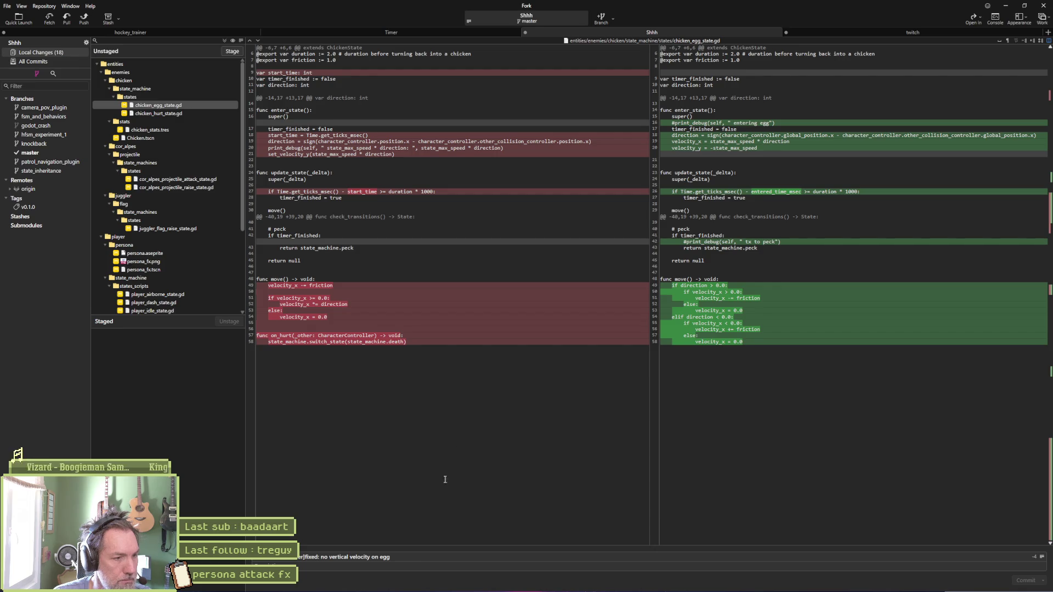
pyautogui.moveTo(367, 82)
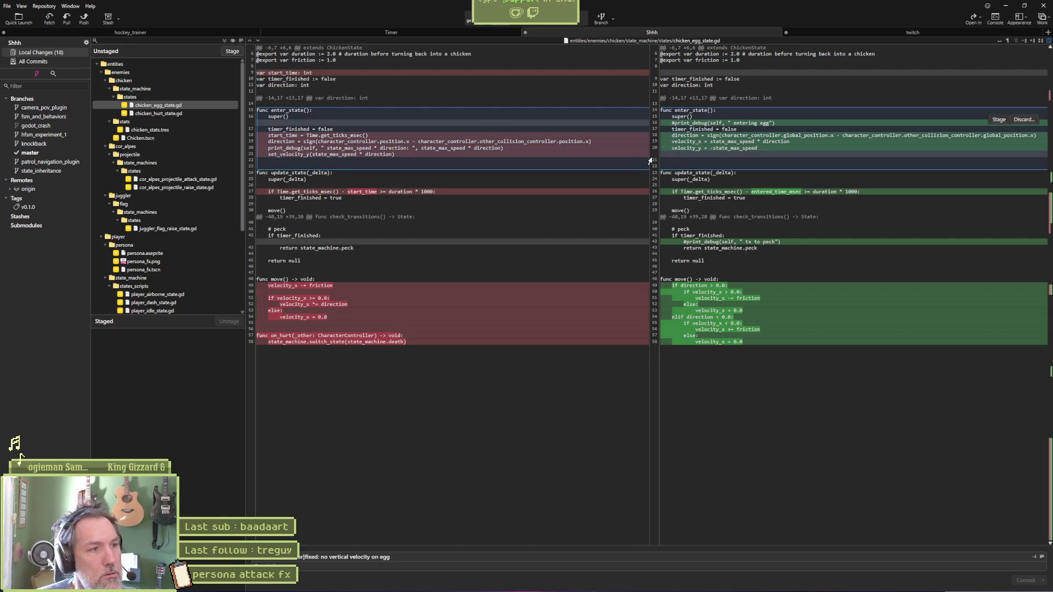
pyautogui.click(318, 556)
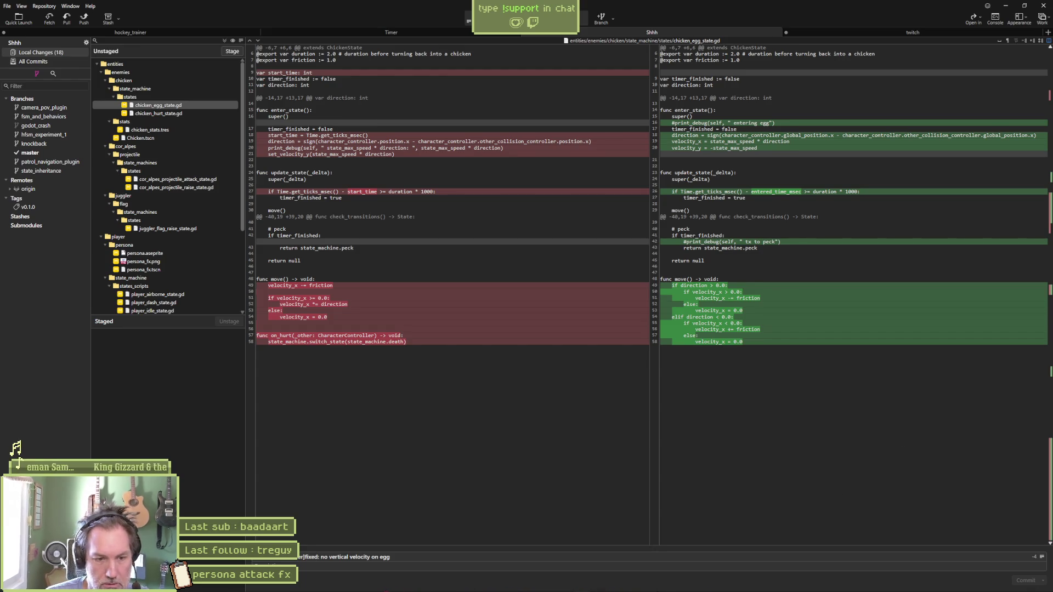
pyautogui.write(':')
pyautogui.hotkey('ctrl', 'shift', 'Escape')
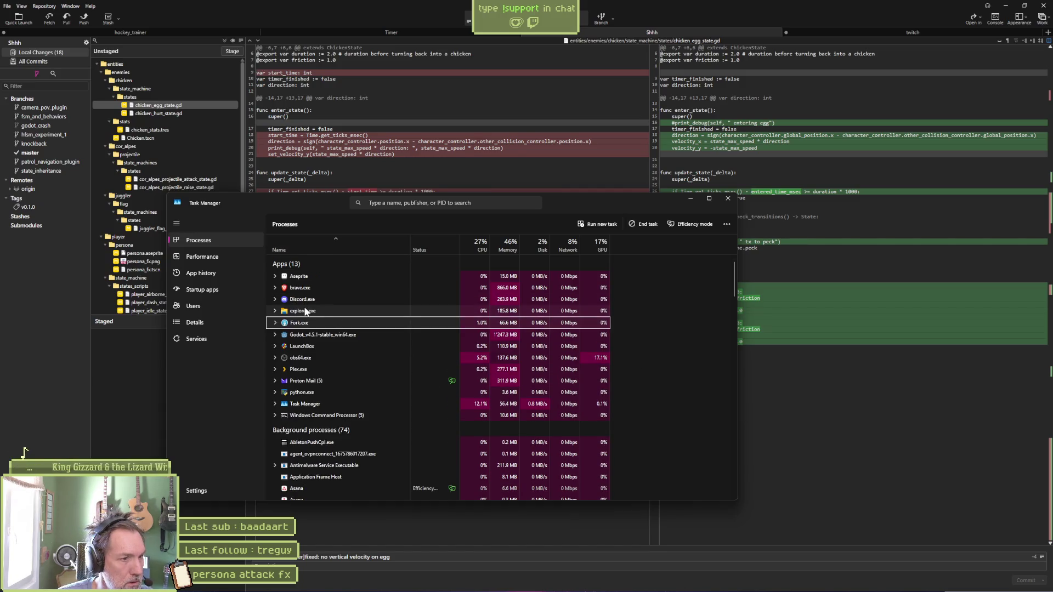
# Step: Restart the Windows Explorer process from its context menu and close Task Manager
pyautogui.rightClick(305, 308)
pyautogui.click(299, 380)
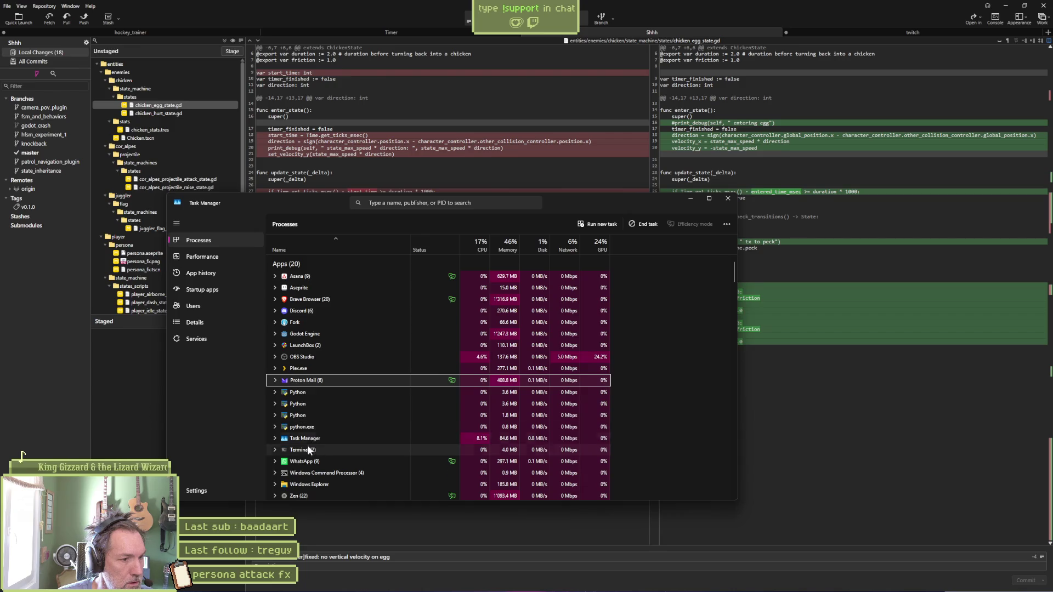
pyautogui.rightClick(309, 483)
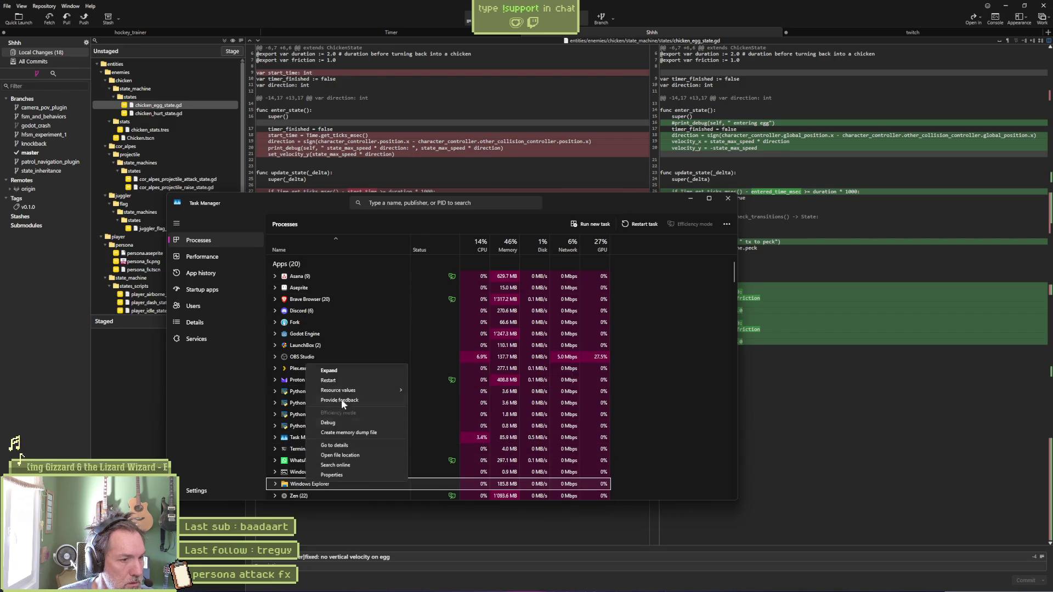
pyautogui.click(357, 379)
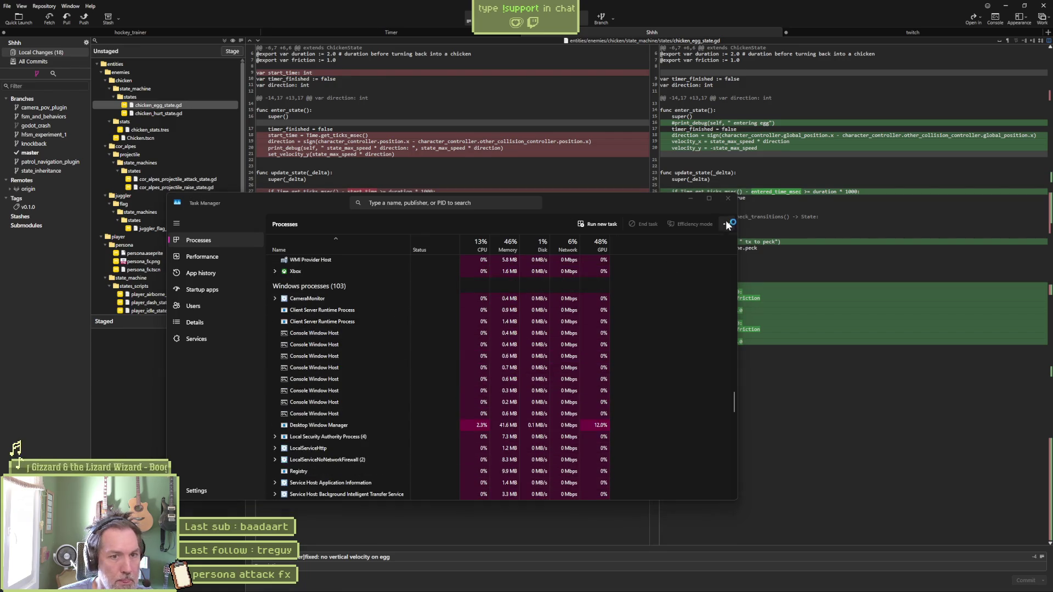
pyautogui.click(728, 199)
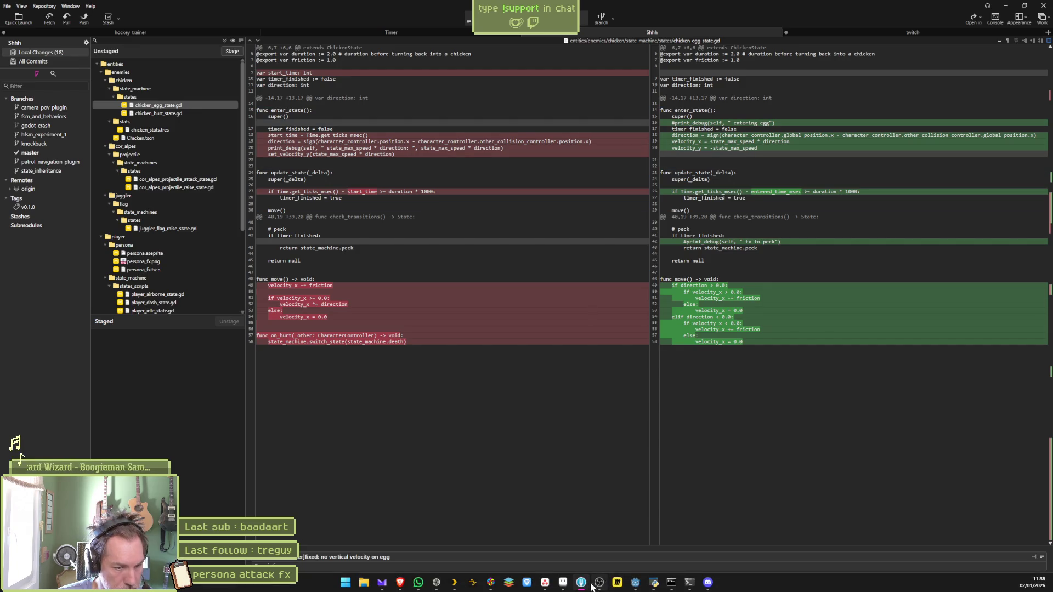
# Step: Delete the print_debug lines in enter_state and under timer_finished in chicken_egg_state.gd
pyautogui.click(634, 583)
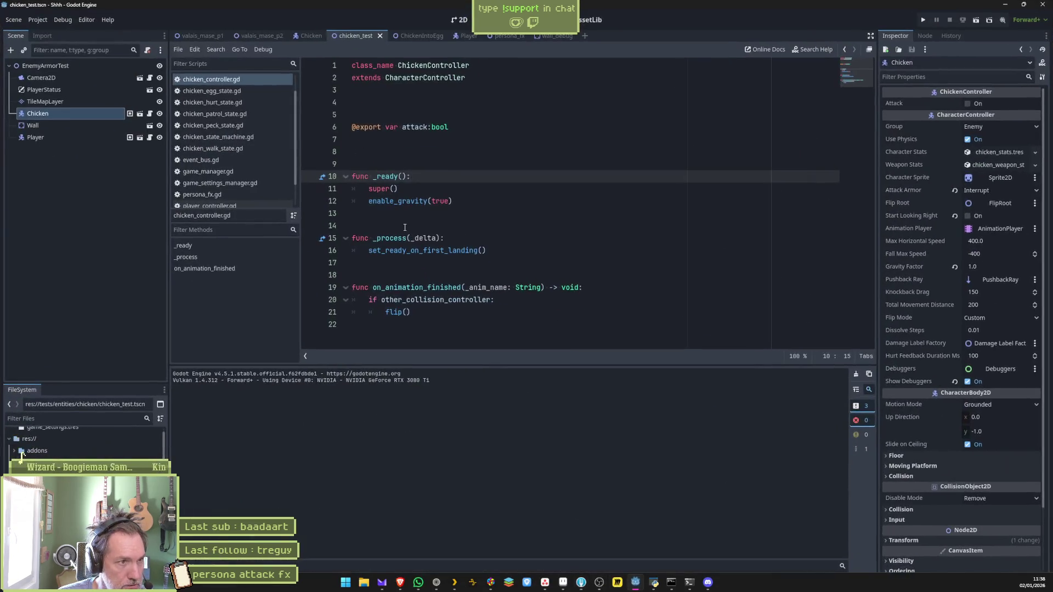
pyautogui.click(218, 91)
pyautogui.click(518, 251)
pyautogui.hotkey('ctrl', 'shift', 'k')
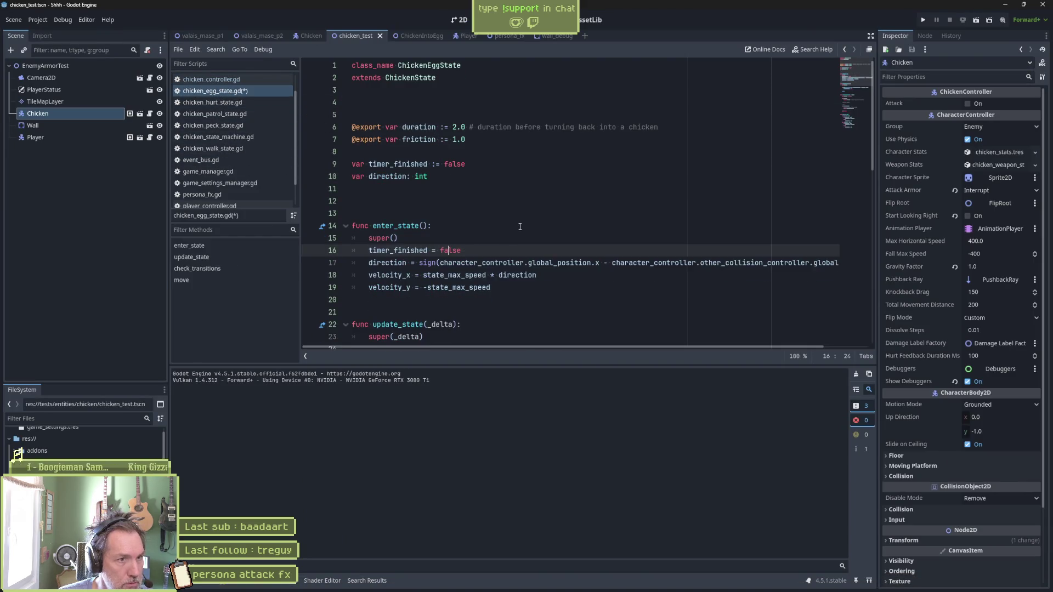
pyautogui.scroll(-3, 519, 230)
pyautogui.scroll(-6, 520, 230)
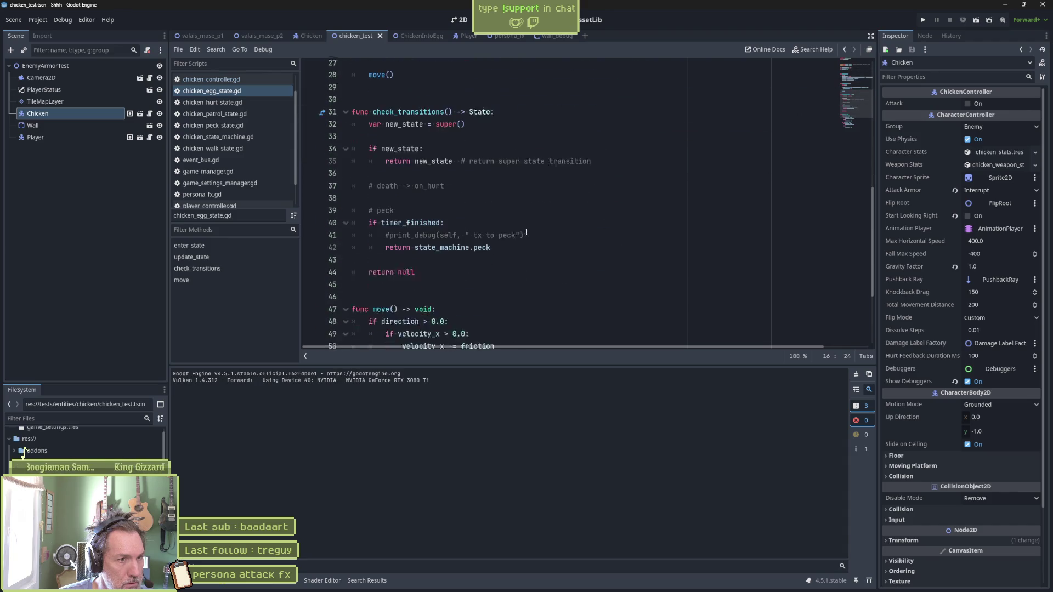
pyautogui.click(527, 224)
pyautogui.hotkey('ctrl', 'shift', 'k')
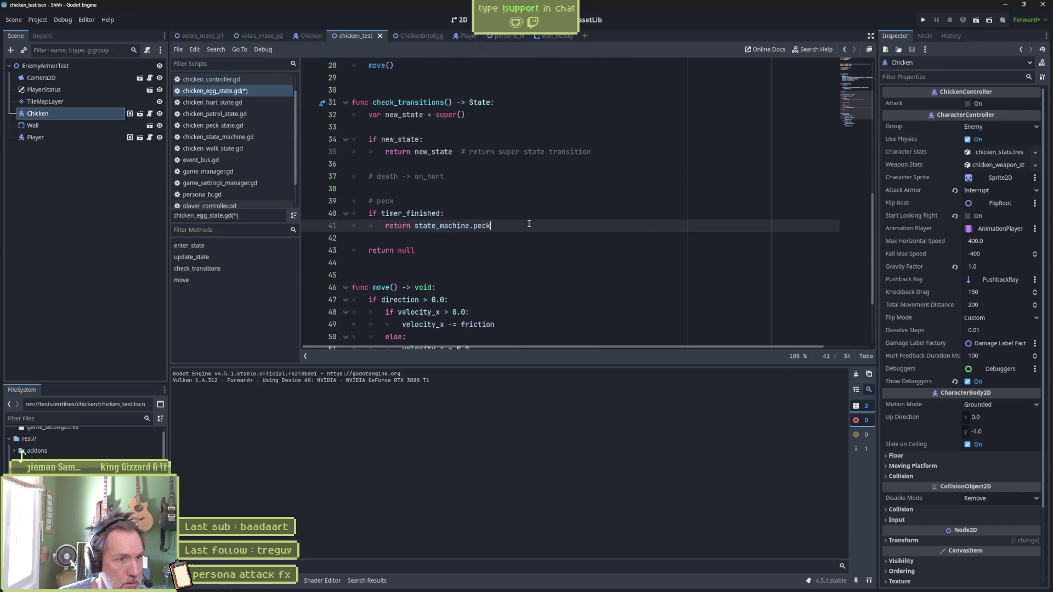
pyautogui.scroll(-2, 533, 242)
pyautogui.scroll(4, 533, 263)
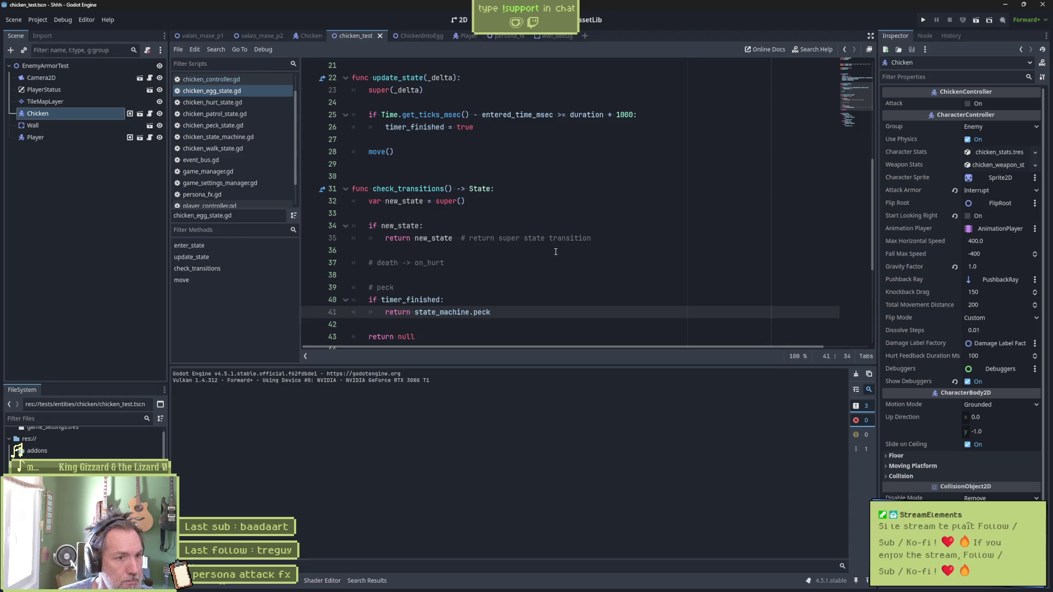
# Step: Review the updated diff, highlighting timer_finished and check_transitions, then return to Fork
pyautogui.hotkey('alt', 'Tab')
pyautogui.hotkey('alt', 'Tab')
pyautogui.doubleClick(412, 298)
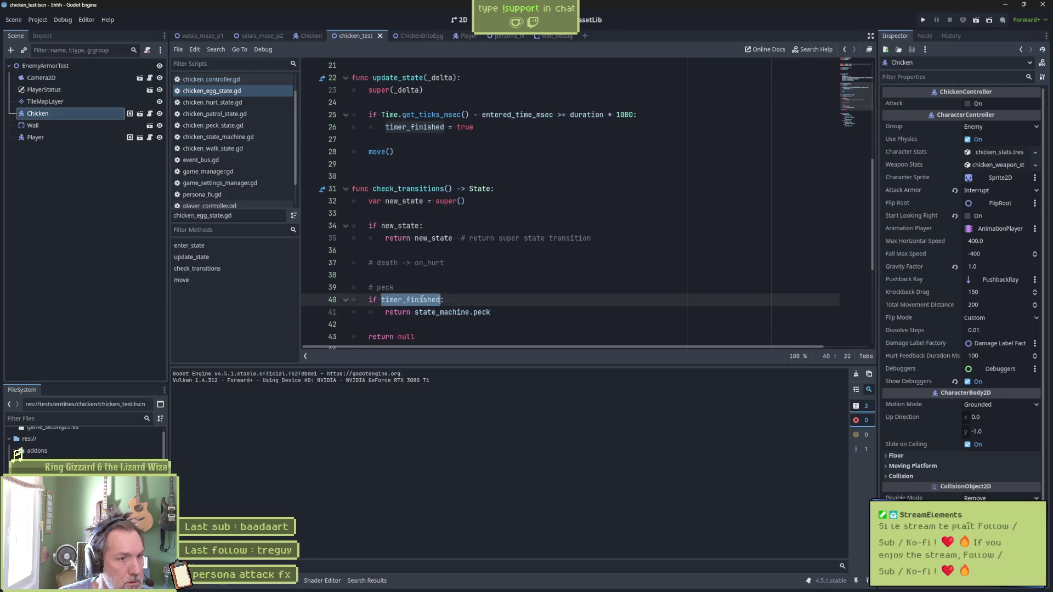
pyautogui.scroll(-5, 660, 312)
pyautogui.scroll(2, 660, 312)
pyautogui.scroll(3, 660, 312)
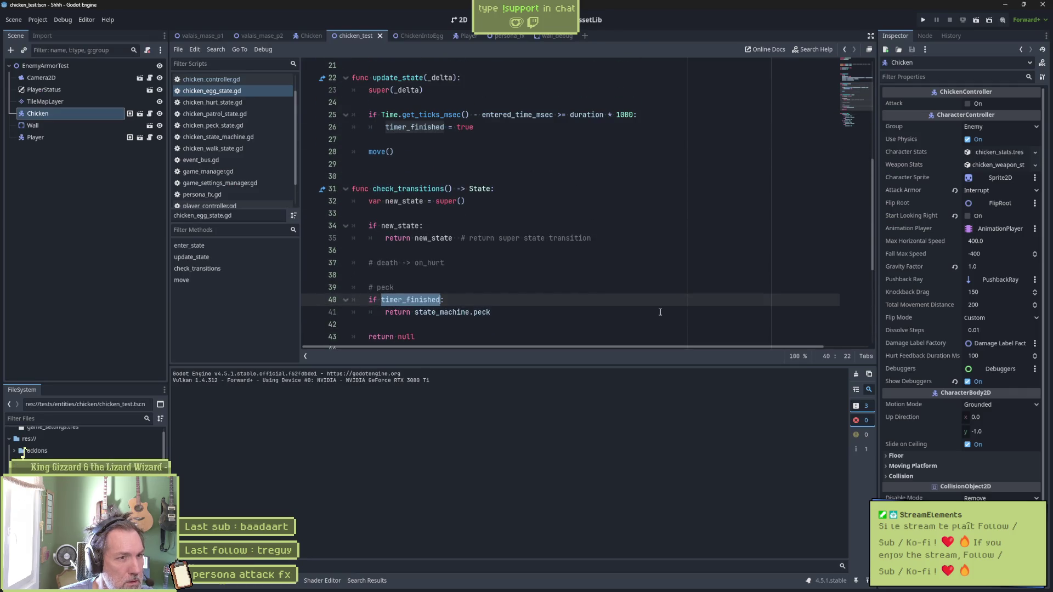
pyautogui.scroll(1, 660, 312)
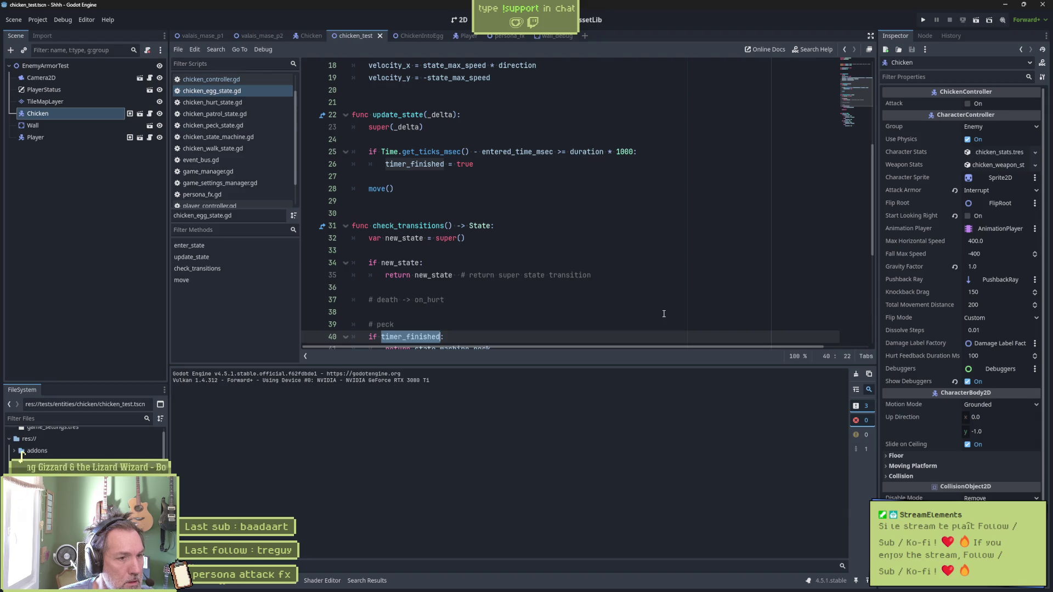
pyautogui.scroll(-2, 664, 315)
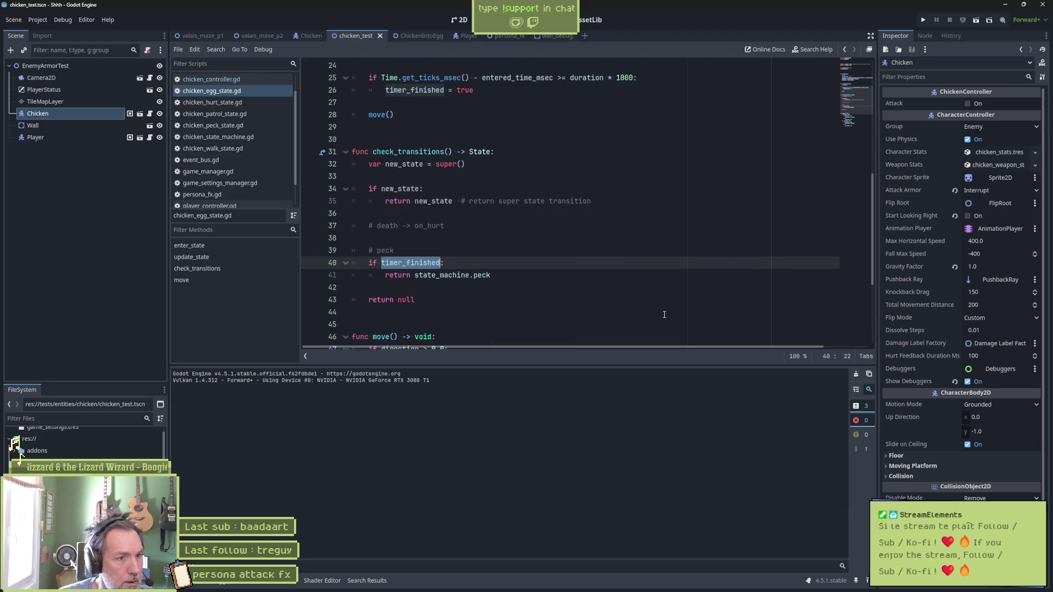
pyautogui.doubleClick(441, 152)
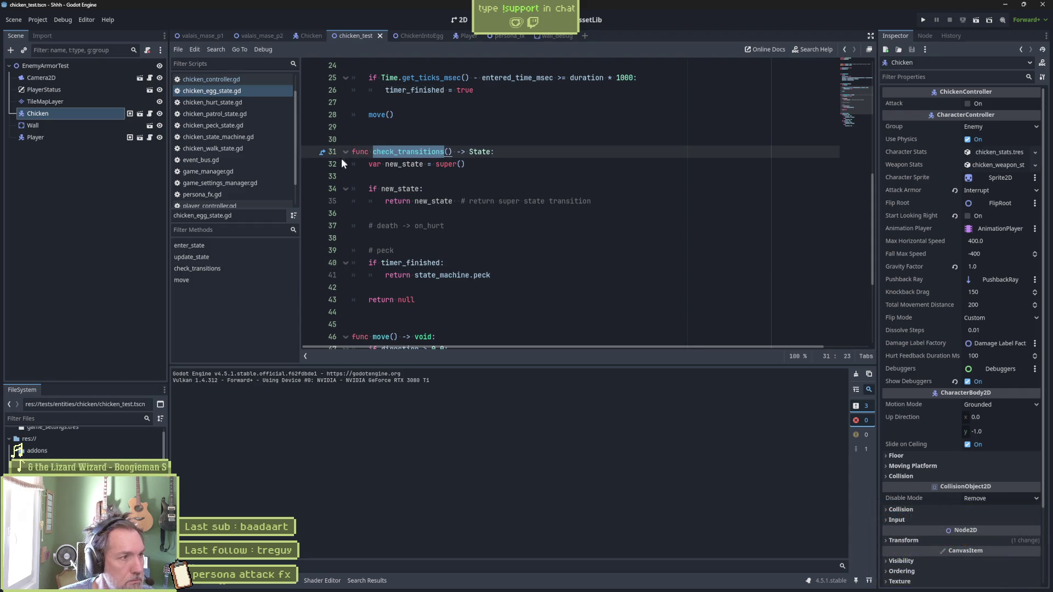
pyautogui.hotkey('alt', 'Tab')
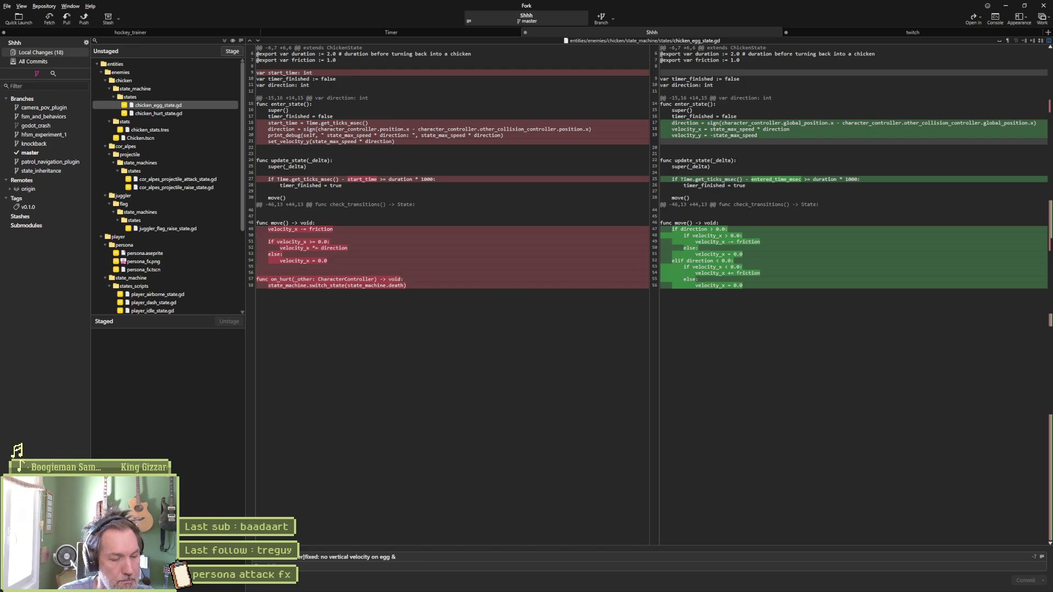
# Step: Append '[chicken controller]fixed: egg velocity direction' and the set_velocity_y property refactor note to the commit message
pyautogui.write('[chicken controller]fixed:')
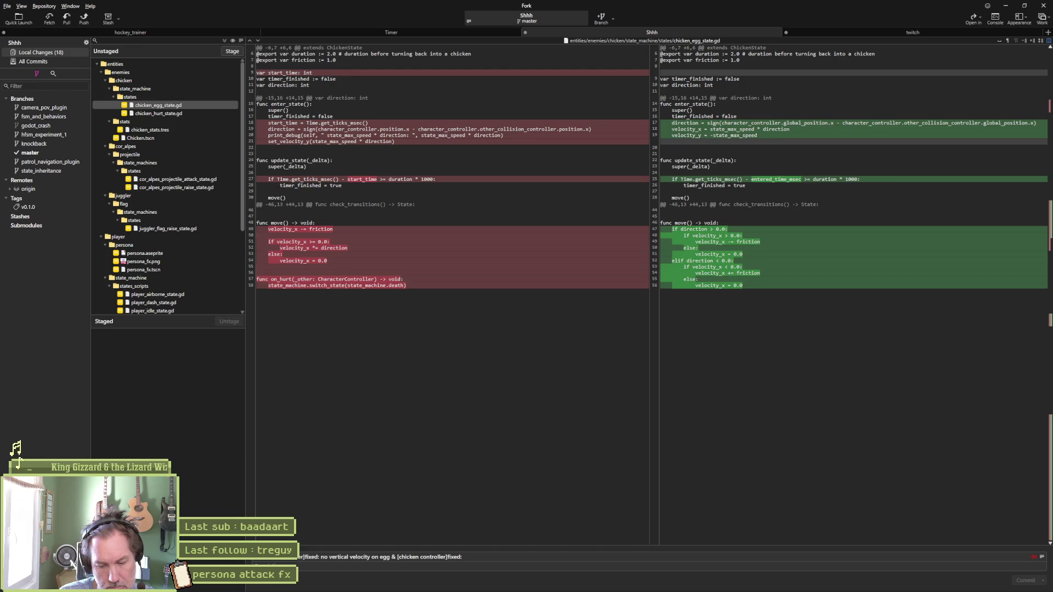
pyautogui.write('egg')
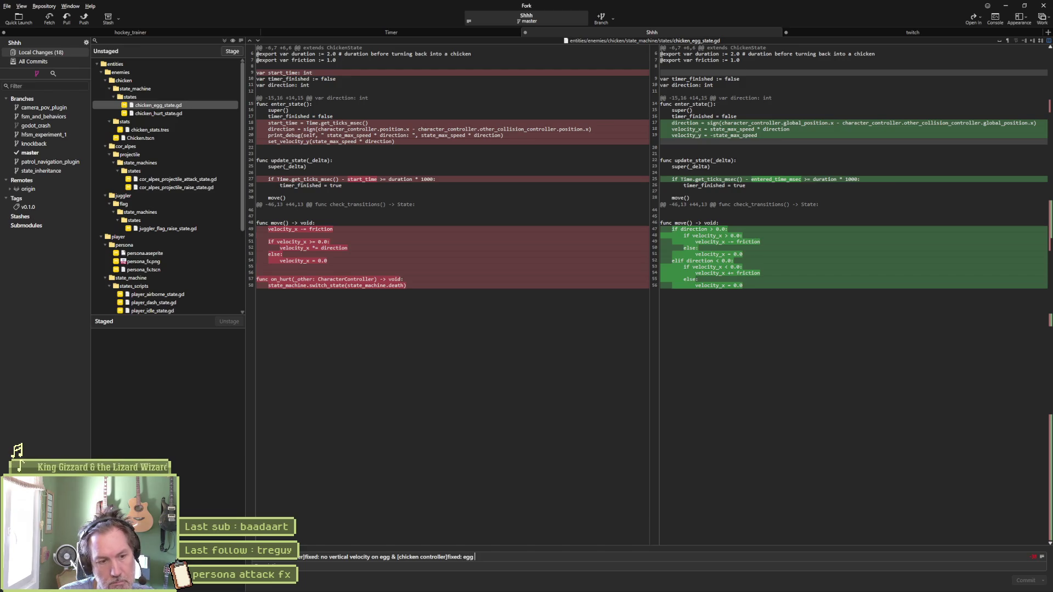
pyautogui.write(' velocity direction')
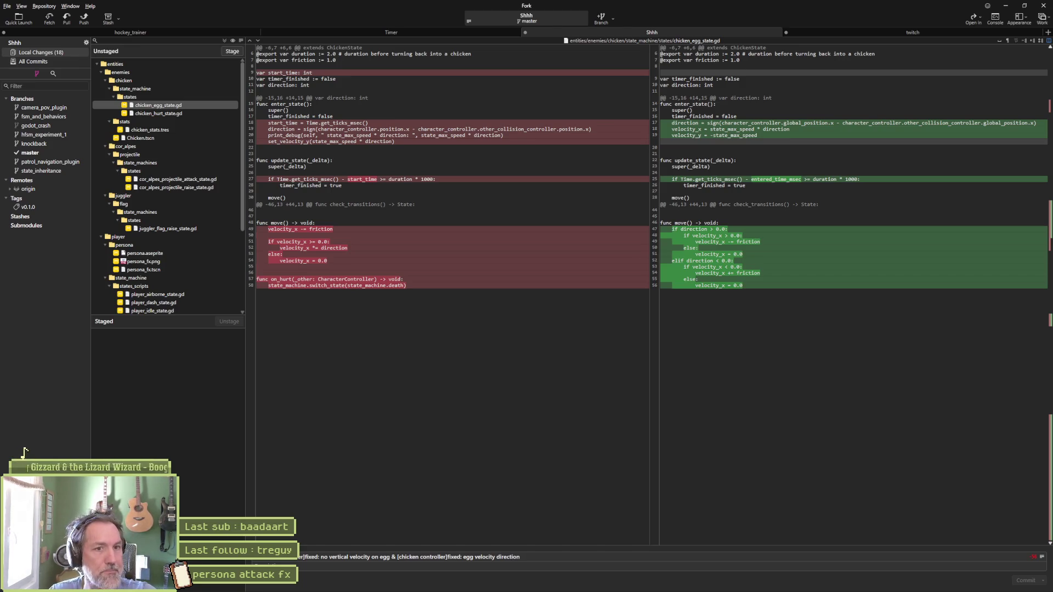
pyautogui.write(' & ')
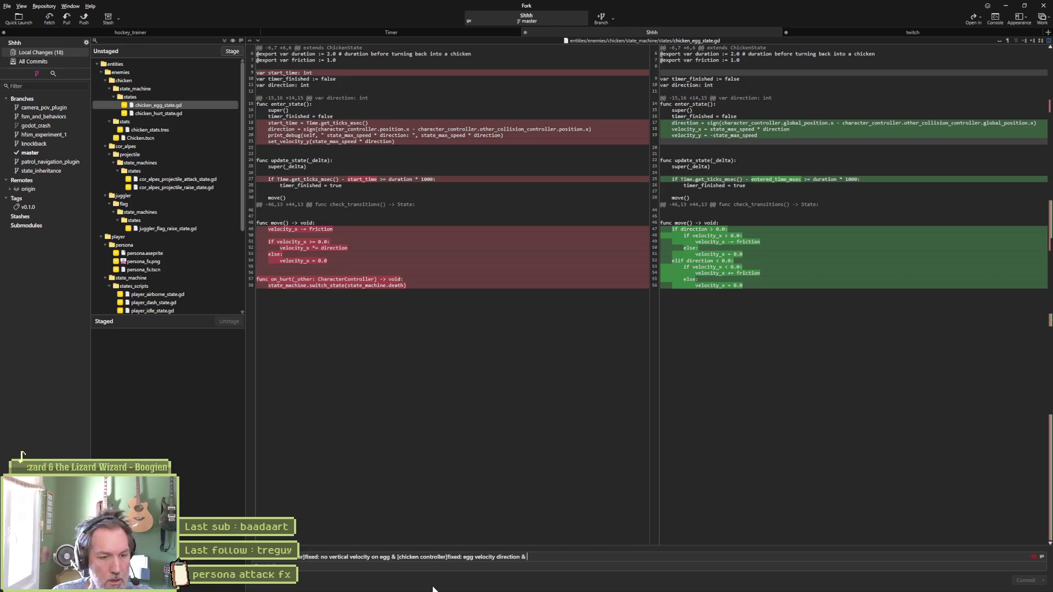
pyautogui.write('[character controller]refactored: vec')
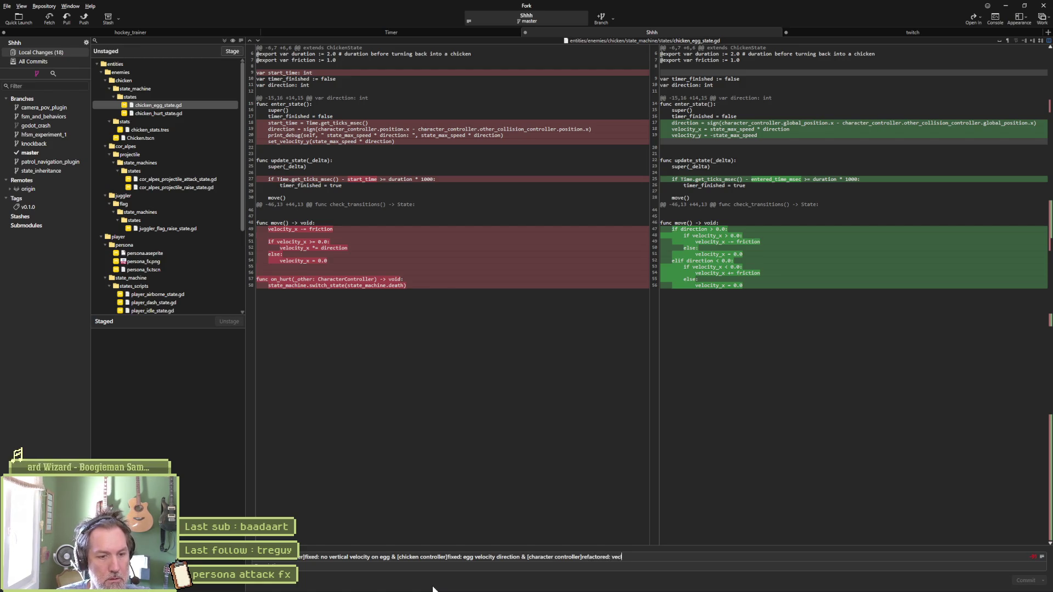
pyautogui.press('BackSpace')
pyautogui.press('BackSpace')
pyautogui.press('BackSpace')
pyautogui.write('replaced velocity')
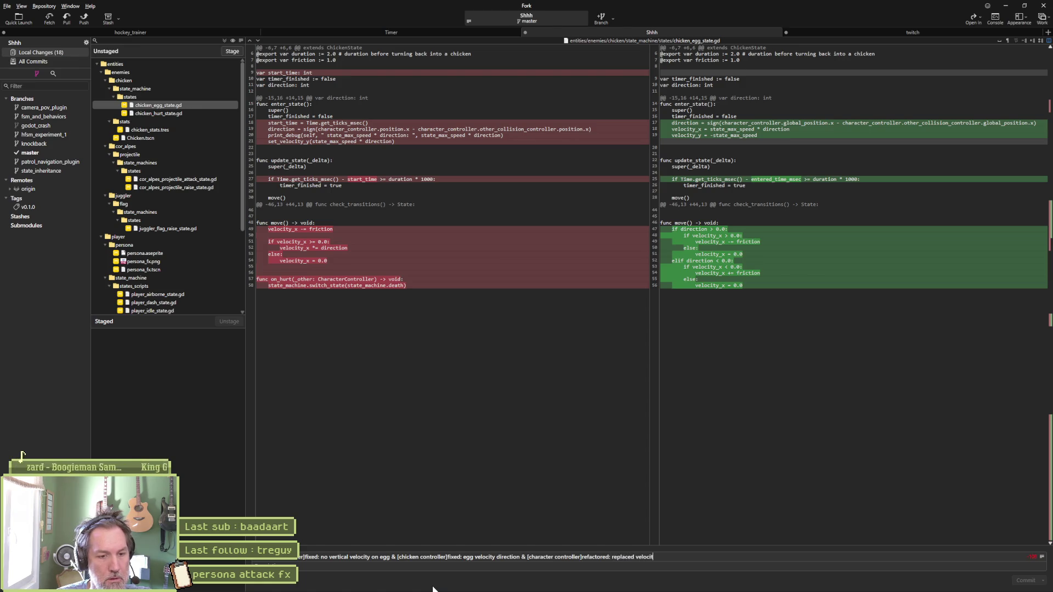
pyautogui.press('BackSpace')
pyautogui.press('BackSpace')
pyautogui.press('BackSpace')
pyautogui.write('set_')
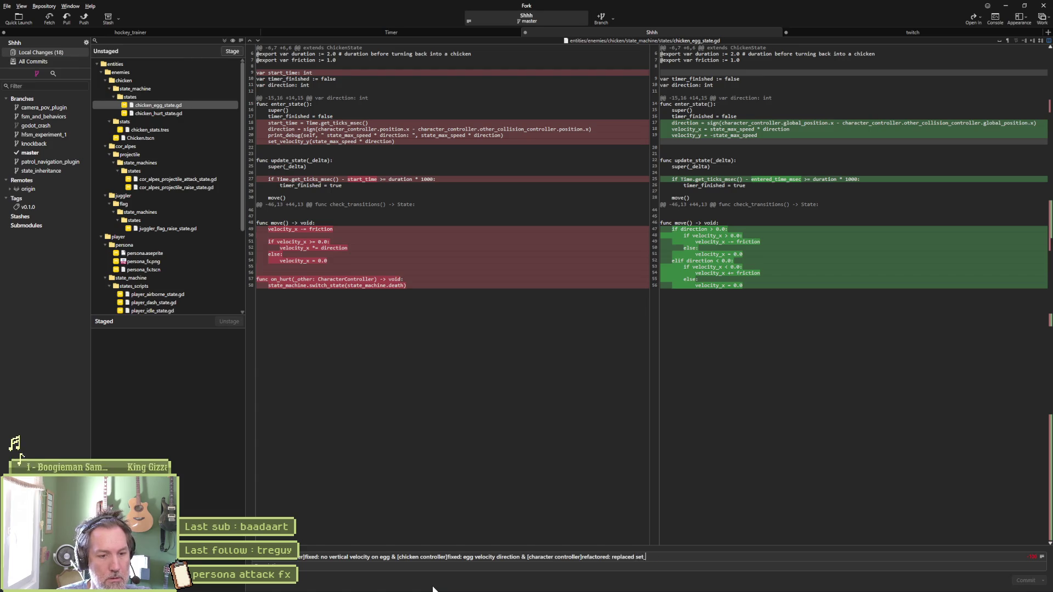
pyautogui.write('velocity_')
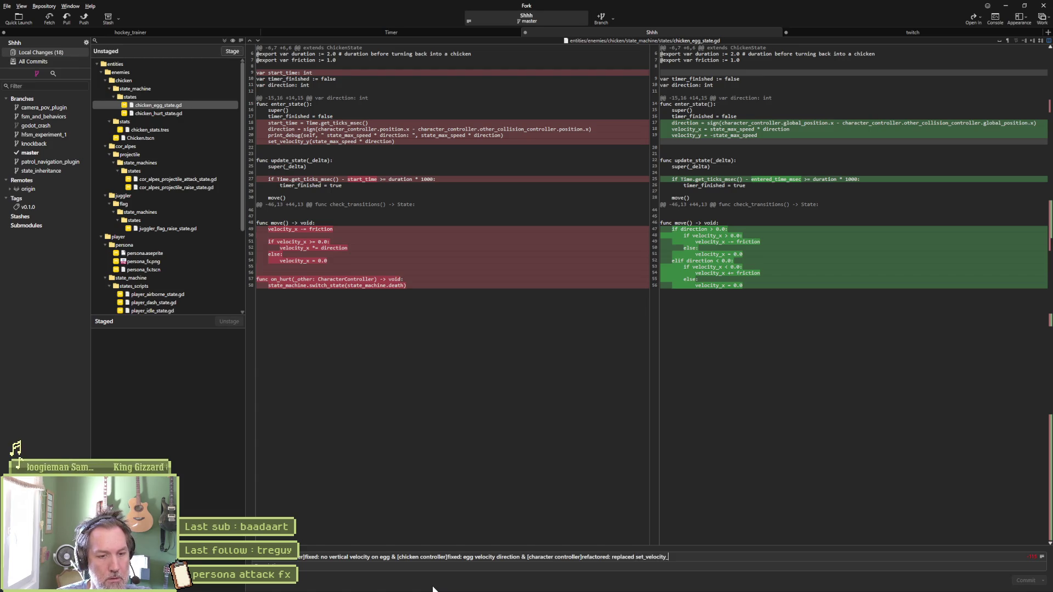
pyautogui.write('y ba')
pyautogui.write('y a pr')
pyautogui.write('oper')
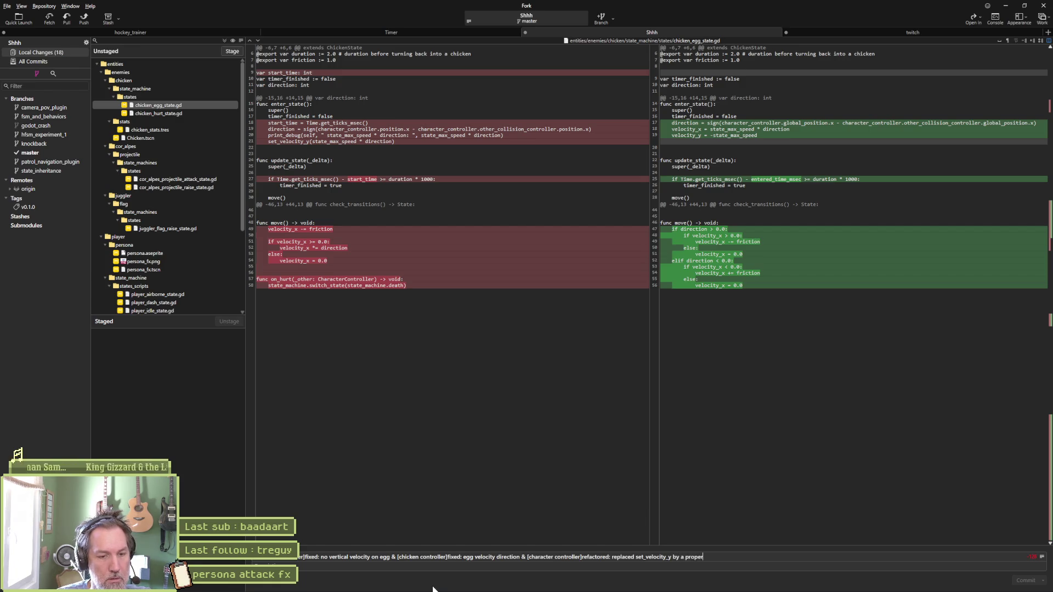
pyautogui.write('ty to match ve')
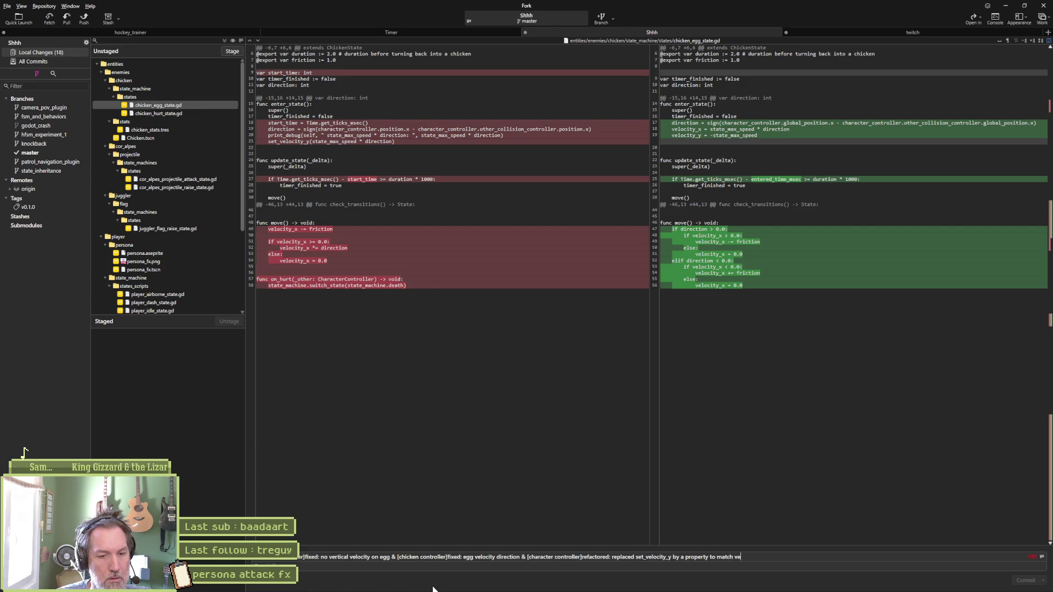
pyautogui.write('locity.xstyle')
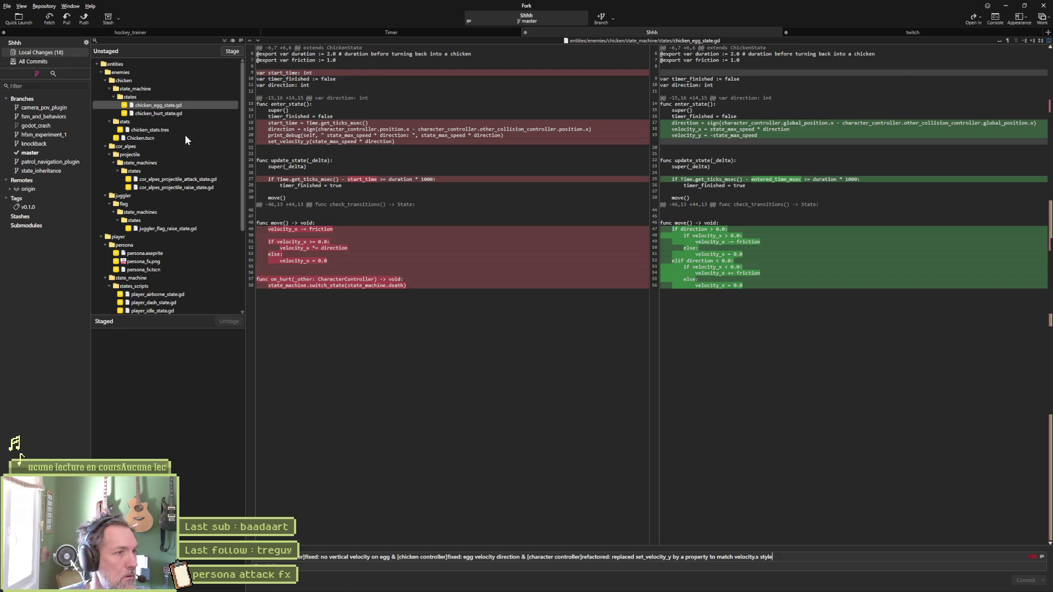
pyautogui.click(190, 107)
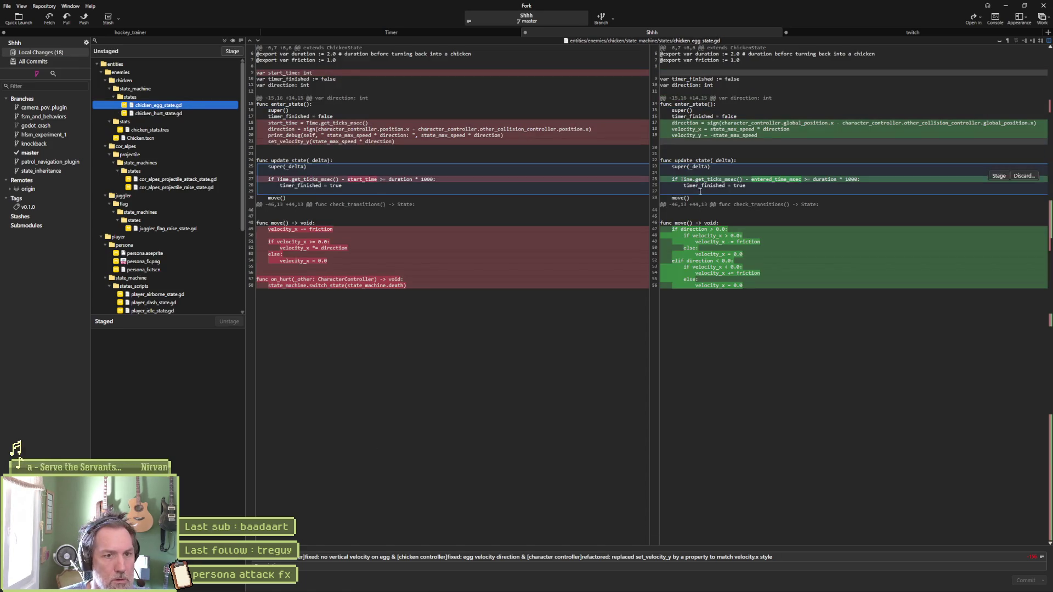
# Step: Review the chicken_hurt_state.gd, chicken_stats.tres and Chicken.tscn diffs
pyautogui.click(177, 113)
pyautogui.moveTo(552, 149)
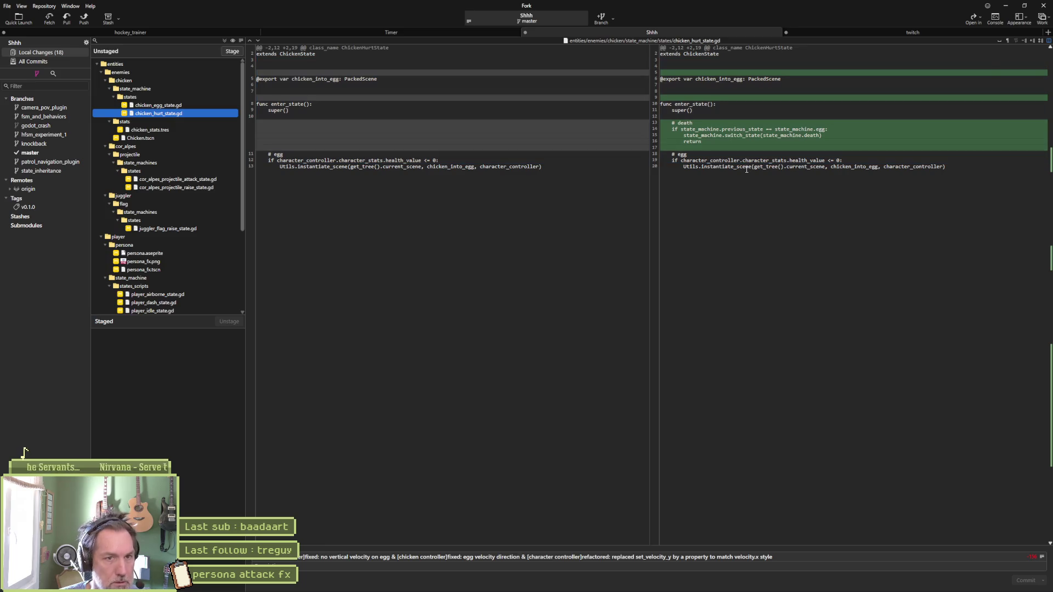
pyautogui.click(167, 130)
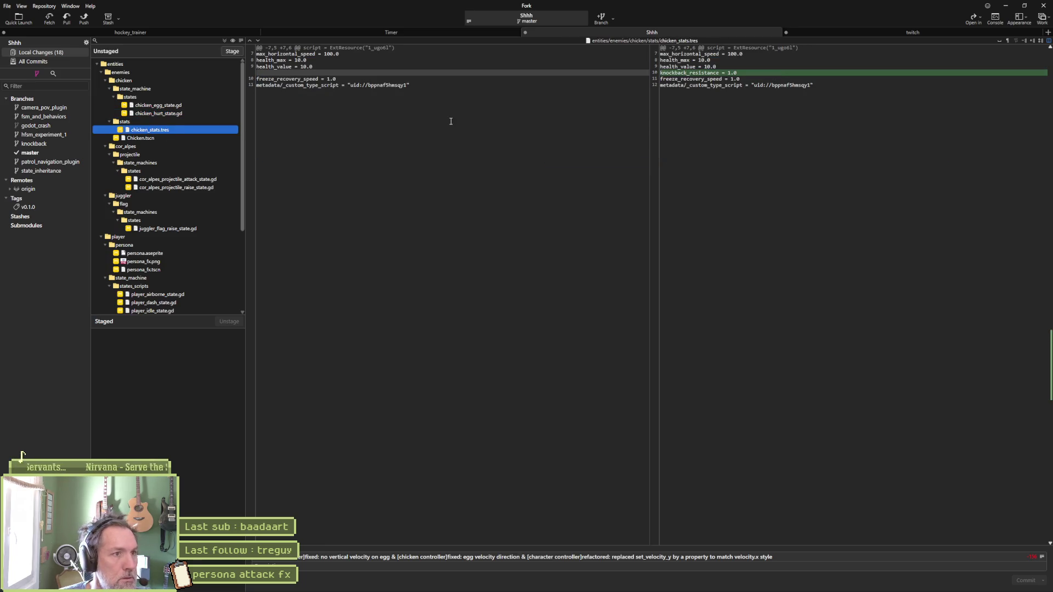
pyautogui.moveTo(742, 80)
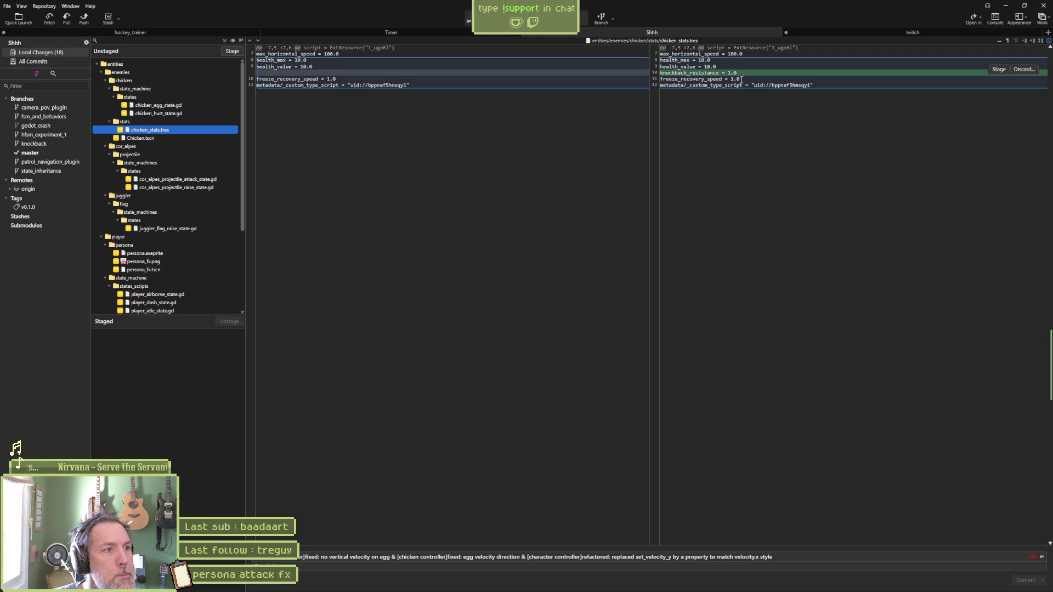
pyautogui.click(137, 138)
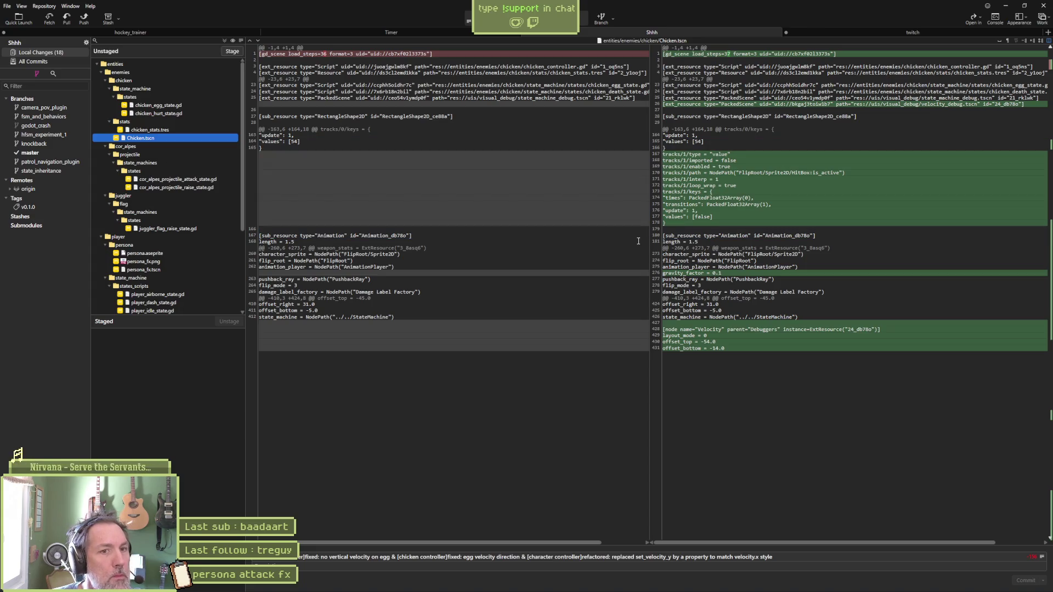
# Step: Review the cor_alpes projectile state and juggler_flag_raise_state.gd diffs, then return to Godot
pyautogui.click(209, 180)
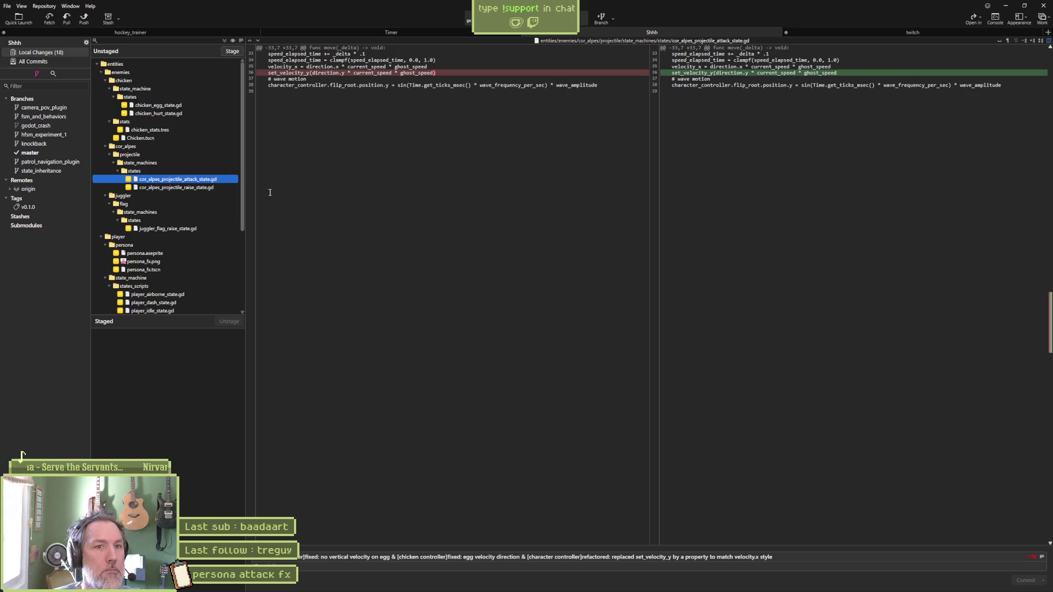
pyautogui.click(177, 187)
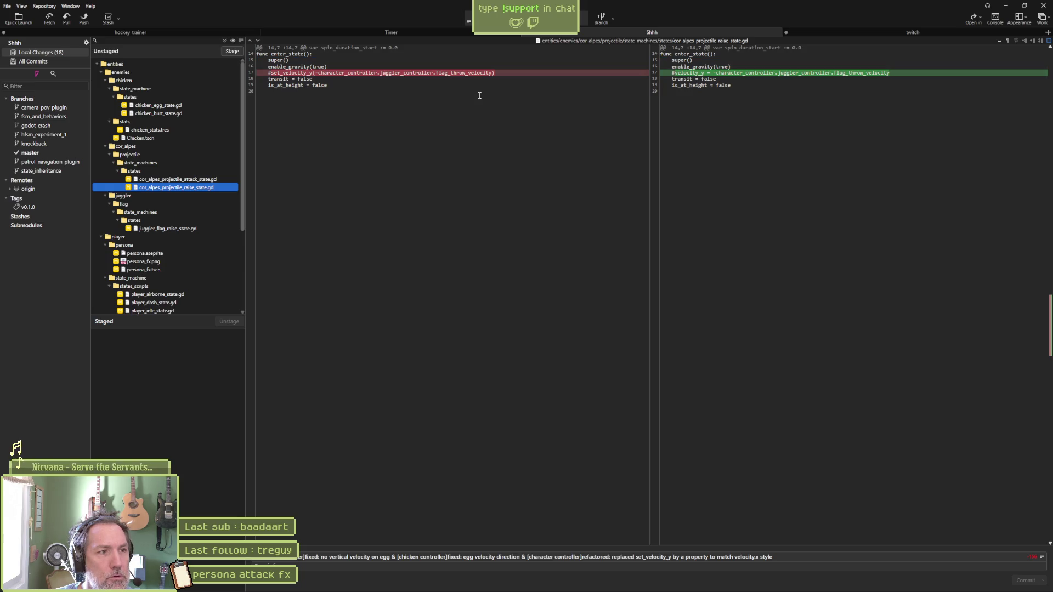
pyautogui.click(162, 227)
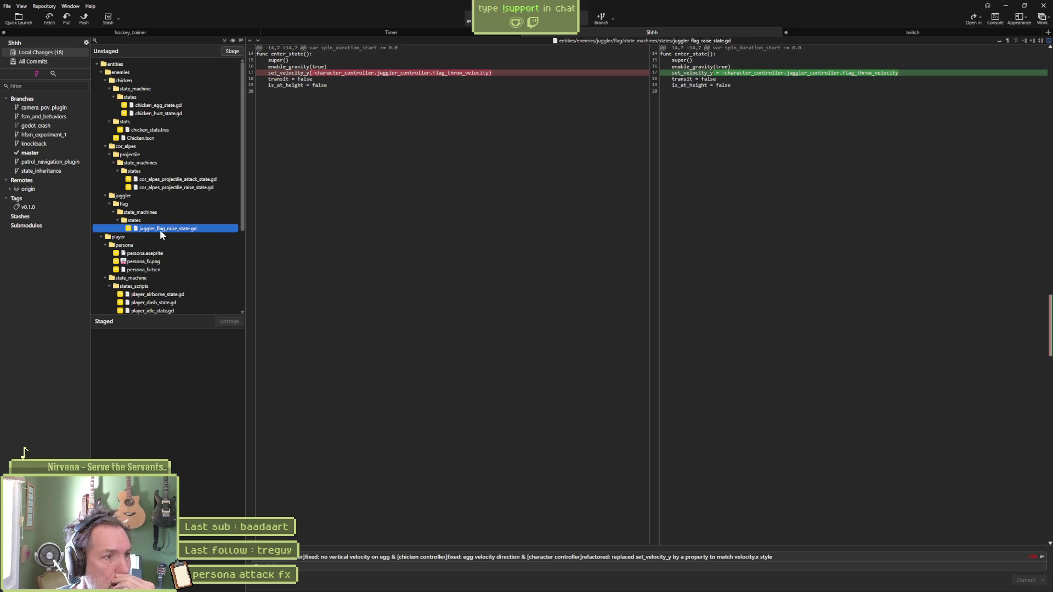
pyautogui.click(639, 584)
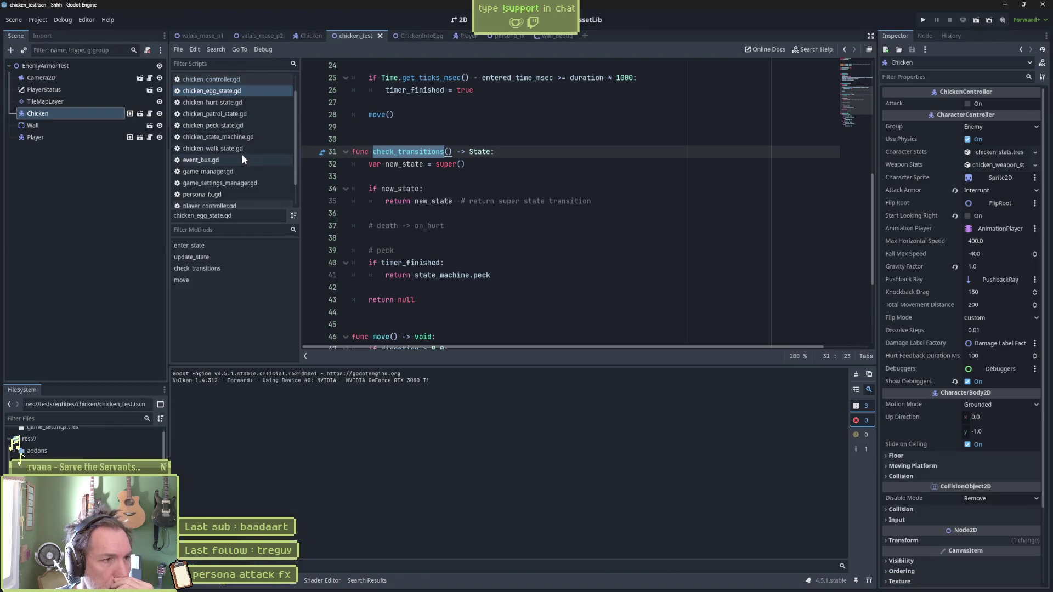
# Step: Open juggler_flag_raise_state.gd and make line 17 assign velocity_y directly
pyautogui.scroll(-1, 242, 156)
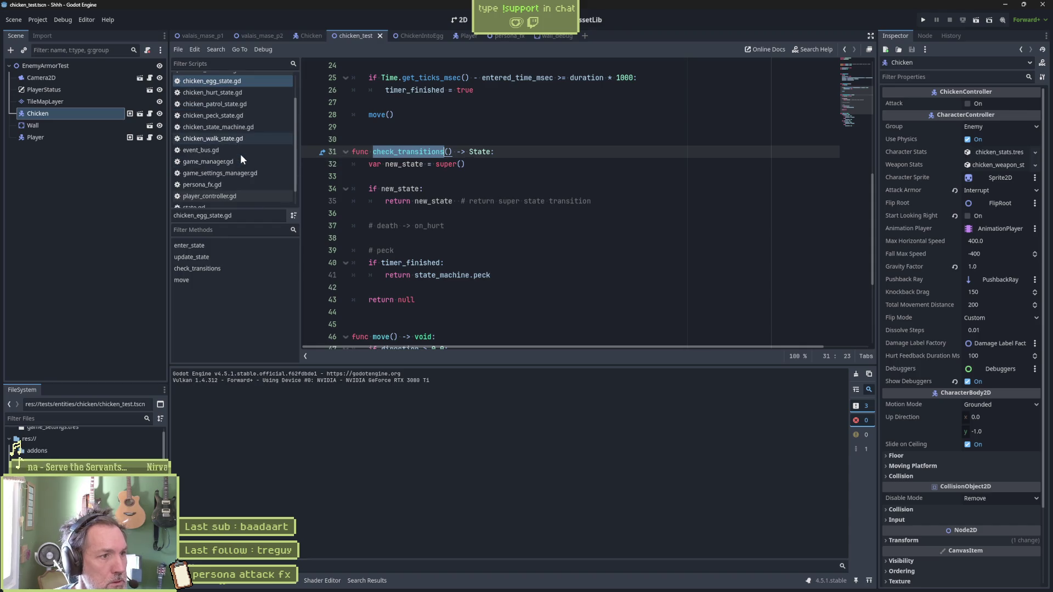
pyautogui.hotkey('shift', 'alt', 'o')
pyautogui.write('juggler_fla')
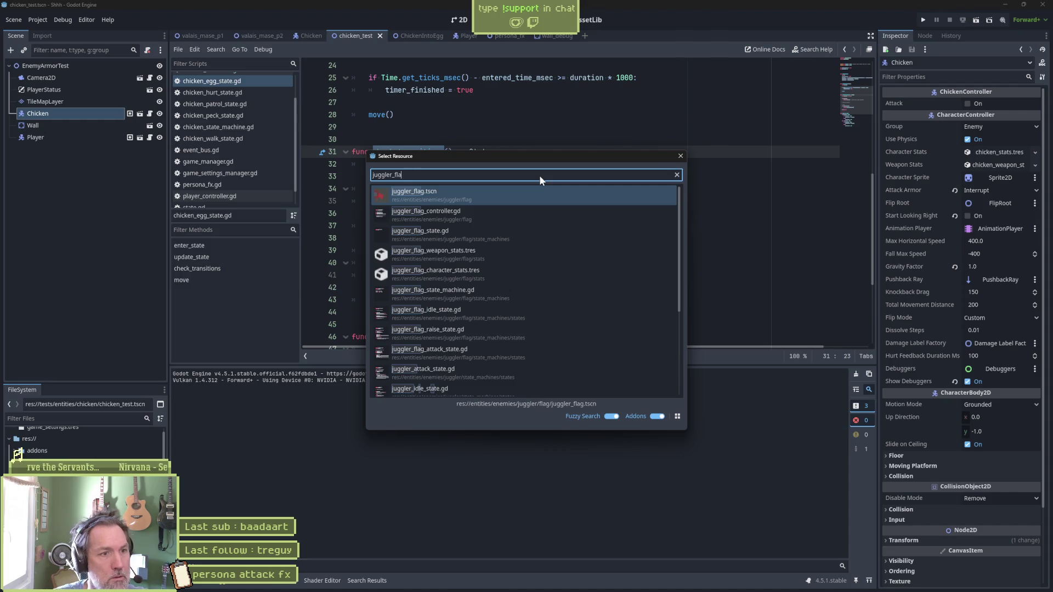
pyautogui.press('Down')
pyautogui.press('Down')
pyautogui.press('Down')
pyautogui.press('Down')
pyautogui.press('Down')
pyautogui.press('Down')
pyautogui.press('Return')
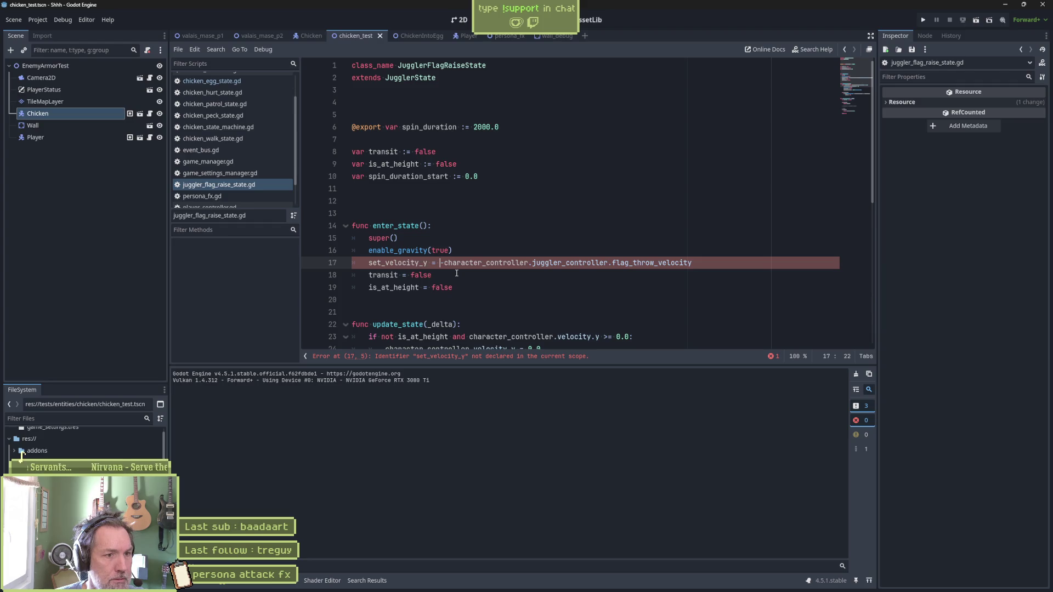
pyautogui.press('Left')
pyautogui.press('Left')
pyautogui.press('Left')
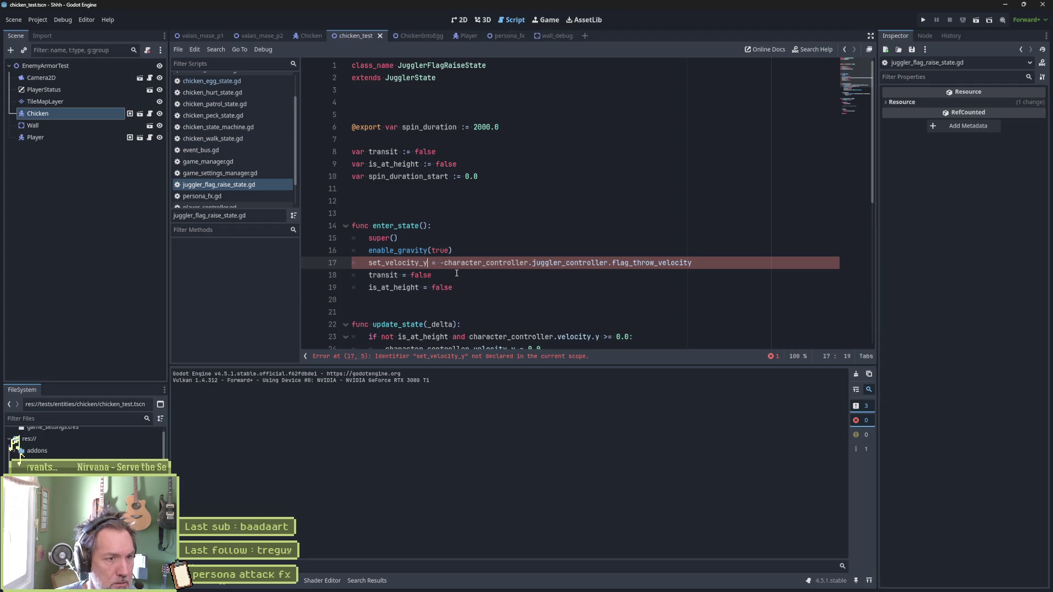
pyautogui.press('Delete')
pyautogui.press('Delete')
pyautogui.press('Delete')
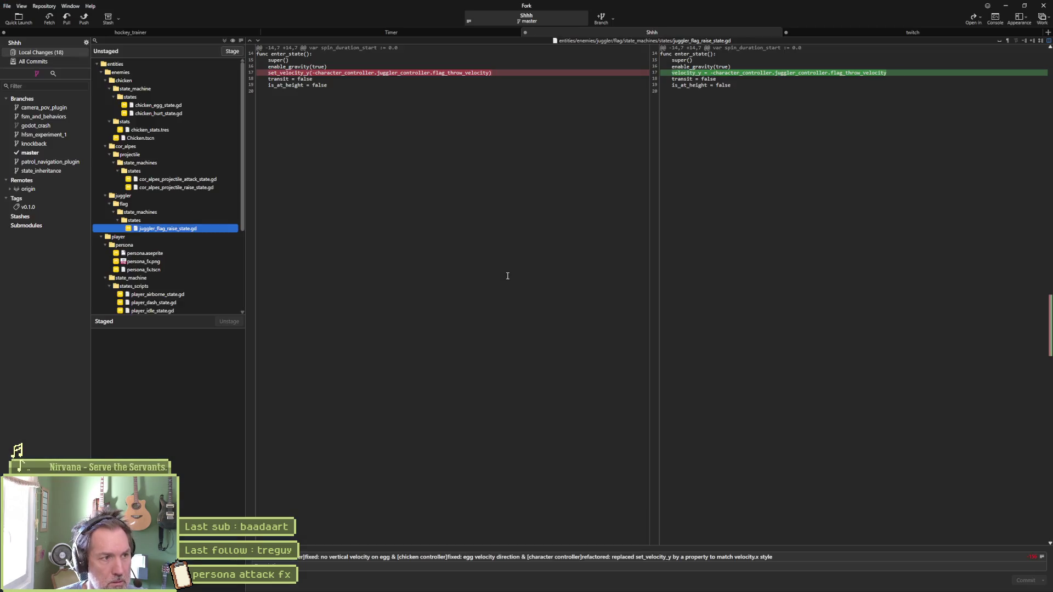
pyautogui.click(508, 276)
# Step: Find the remaining set_velocity_y call, change line 36 to 'velocity_y = ...', and save
pyautogui.hotkey('ctrl', 'shift', 'f')
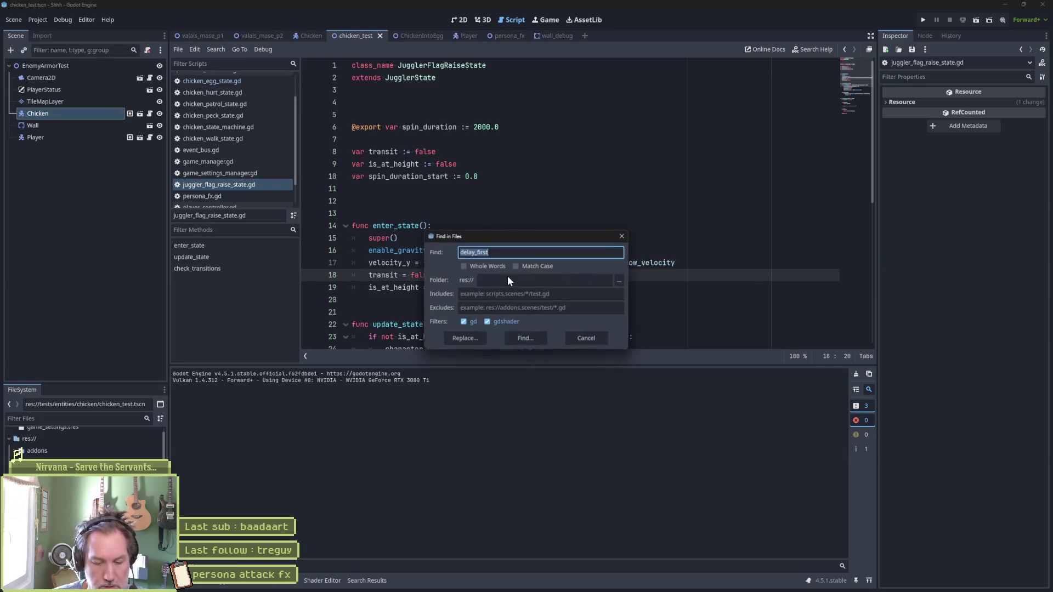
pyautogui.write('set_velocity_y')
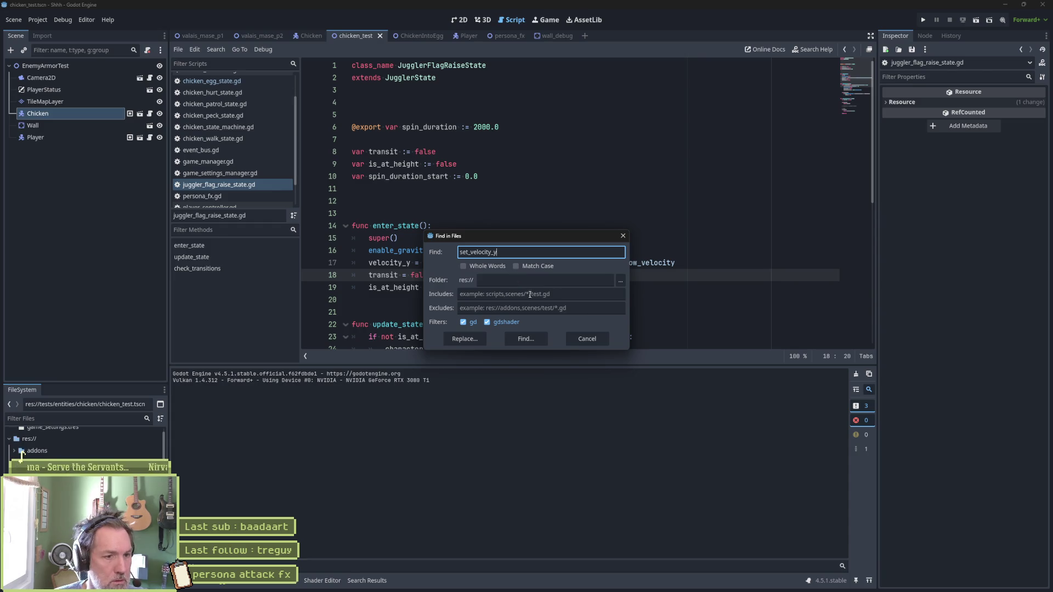
pyautogui.click(512, 339)
pyautogui.click(462, 410)
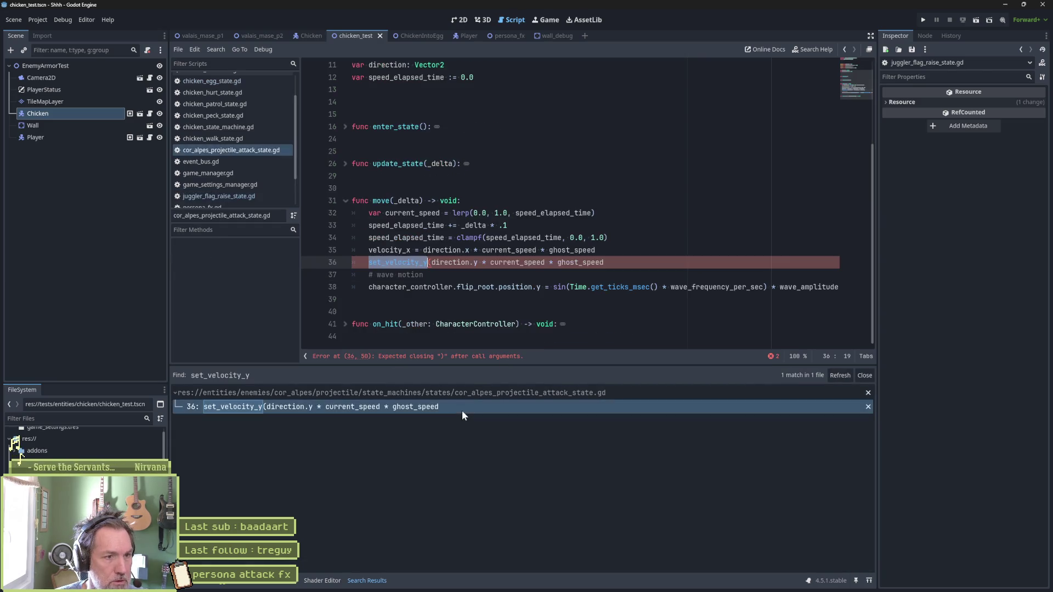
pyautogui.click(429, 263)
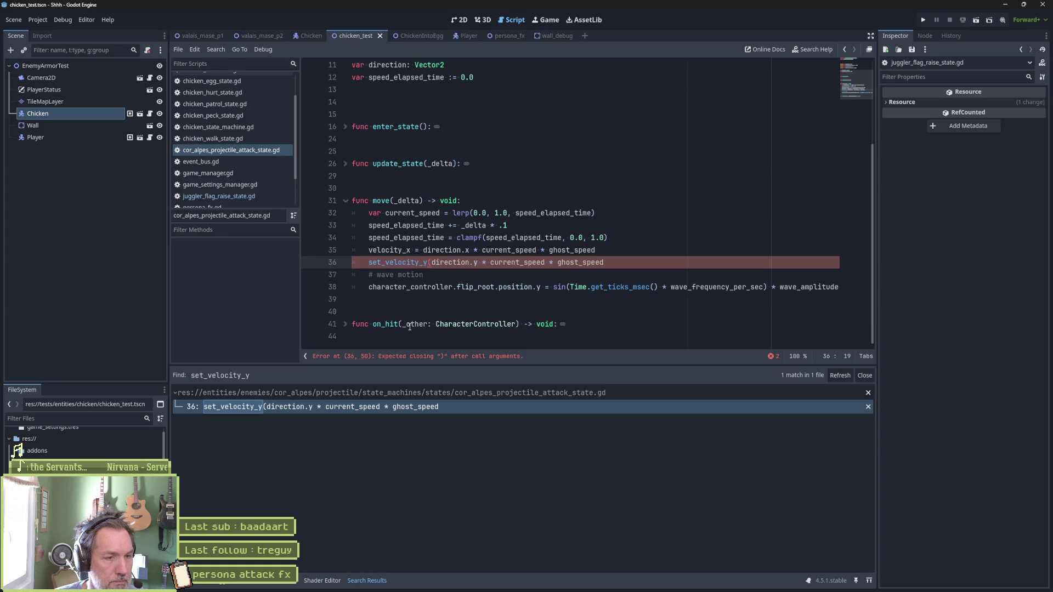
pyautogui.press('Delete')
pyautogui.press('Delete')
pyautogui.press('Delete')
pyautogui.hotkey('ctrl', 'Right')
pyautogui.press('Delete')
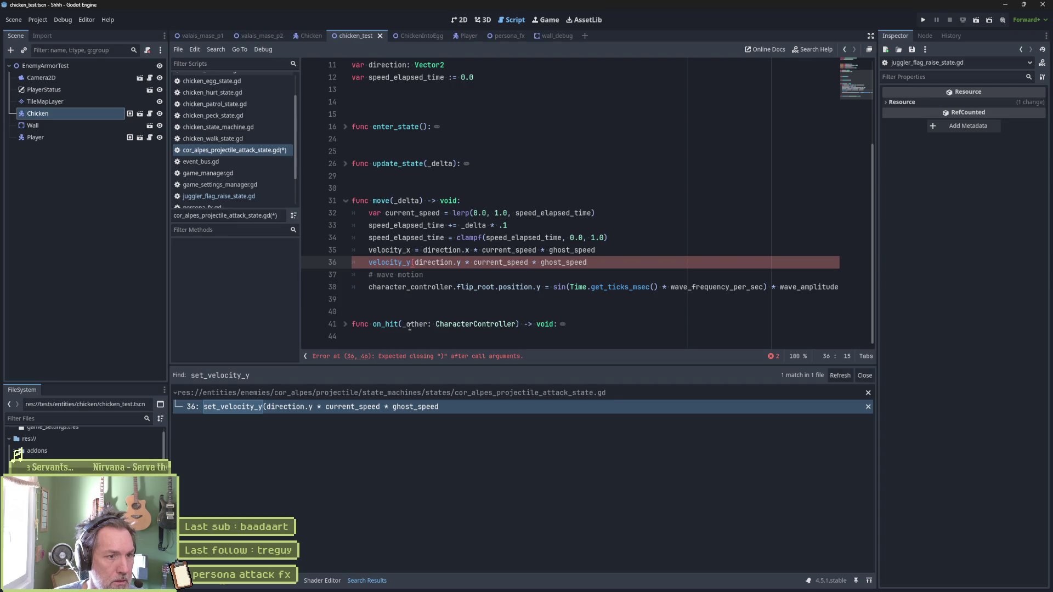
pyautogui.write('=')
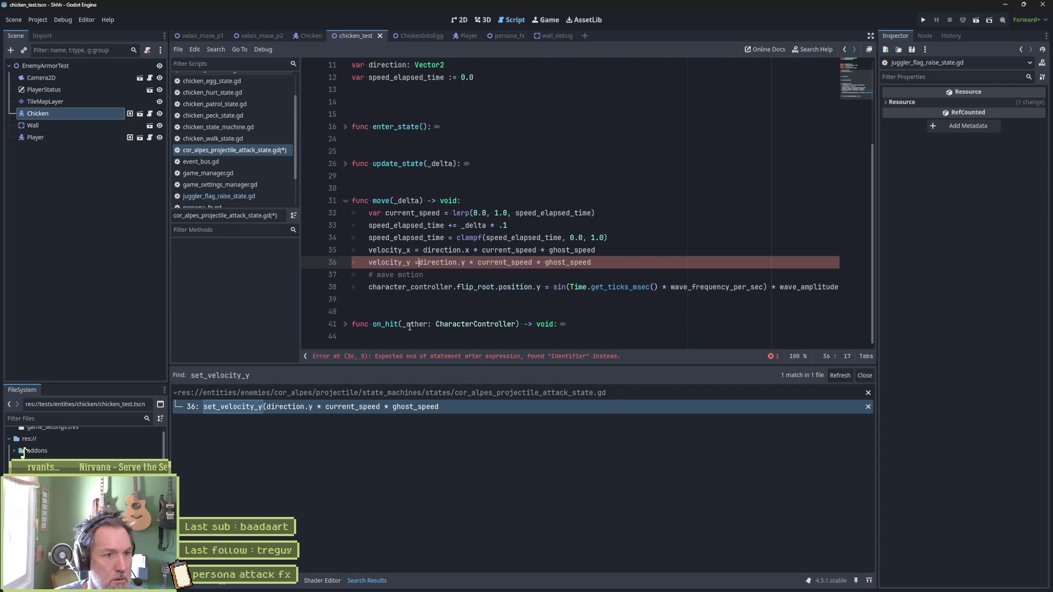
pyautogui.hotkey('ctrl', 's')
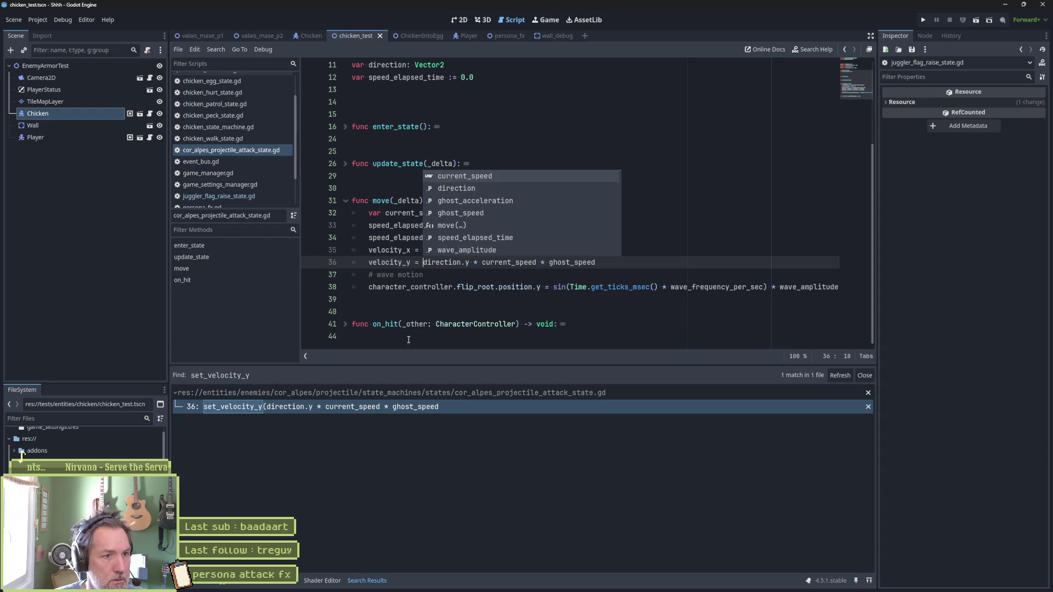
pyautogui.click(439, 314)
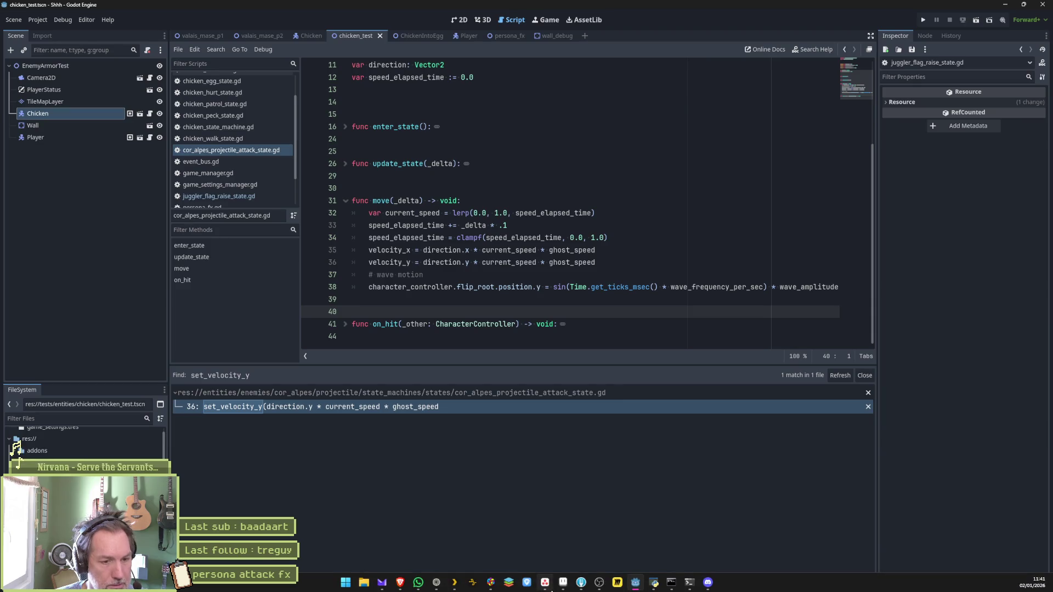
pyautogui.click(579, 583)
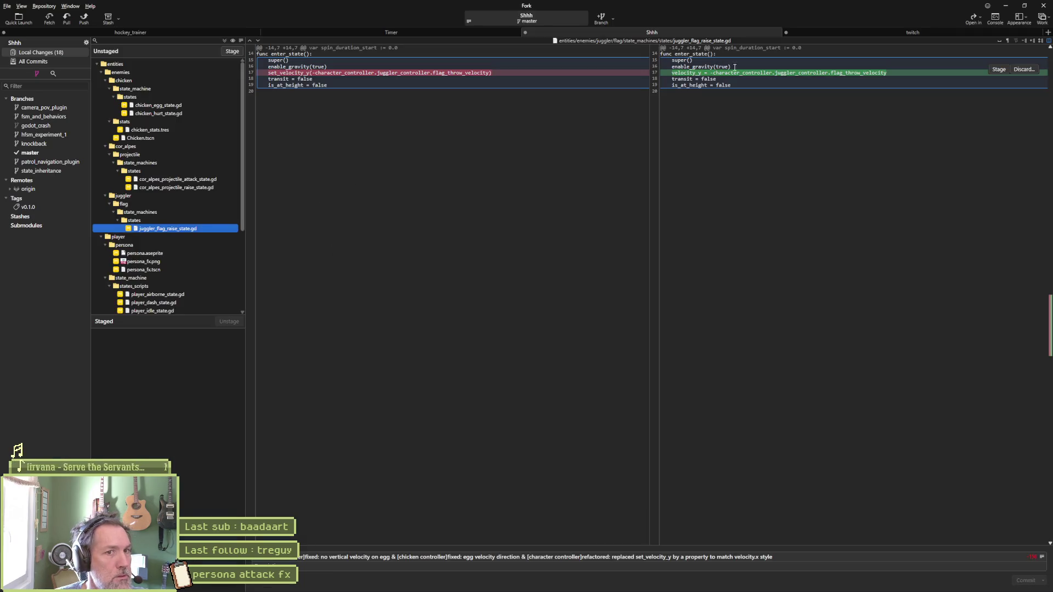
# Step: Check the persona.aseprite and persona_fx.png diffs and append a [persona attack] refactored-animation note
pyautogui.click(172, 253)
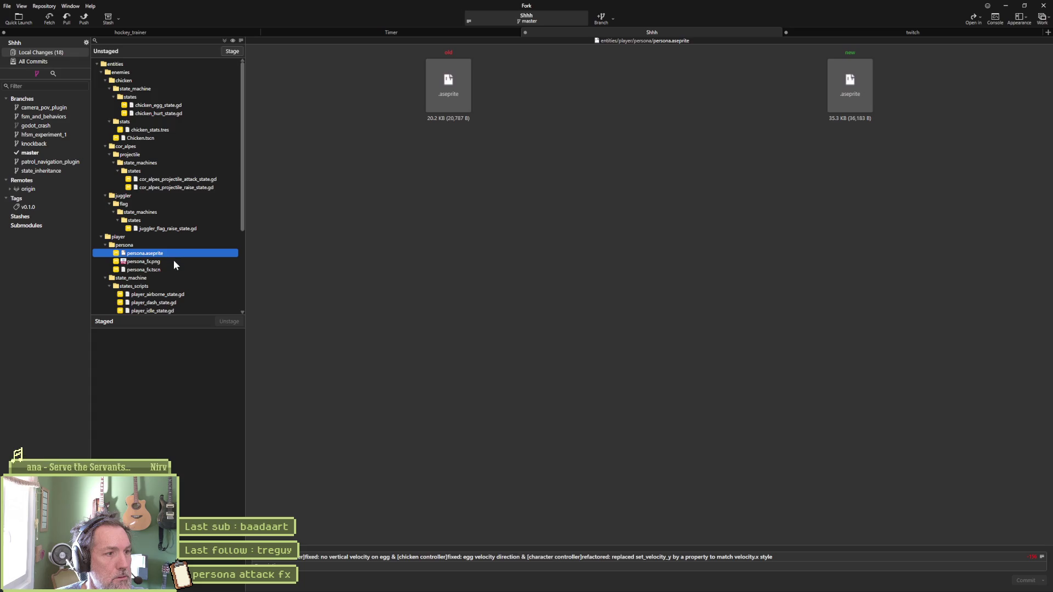
pyautogui.click(174, 262)
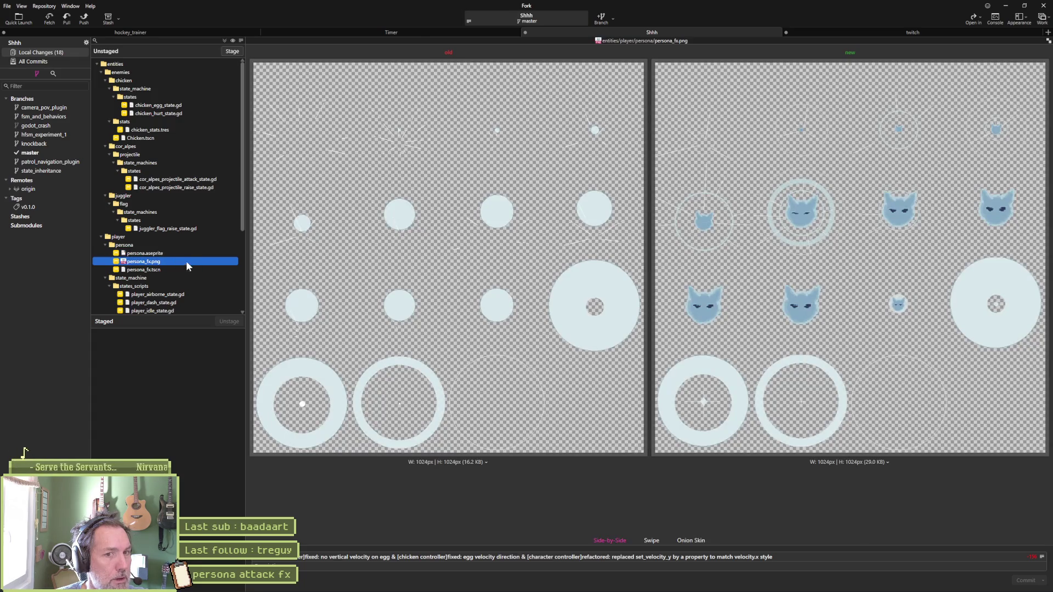
pyautogui.click(774, 556)
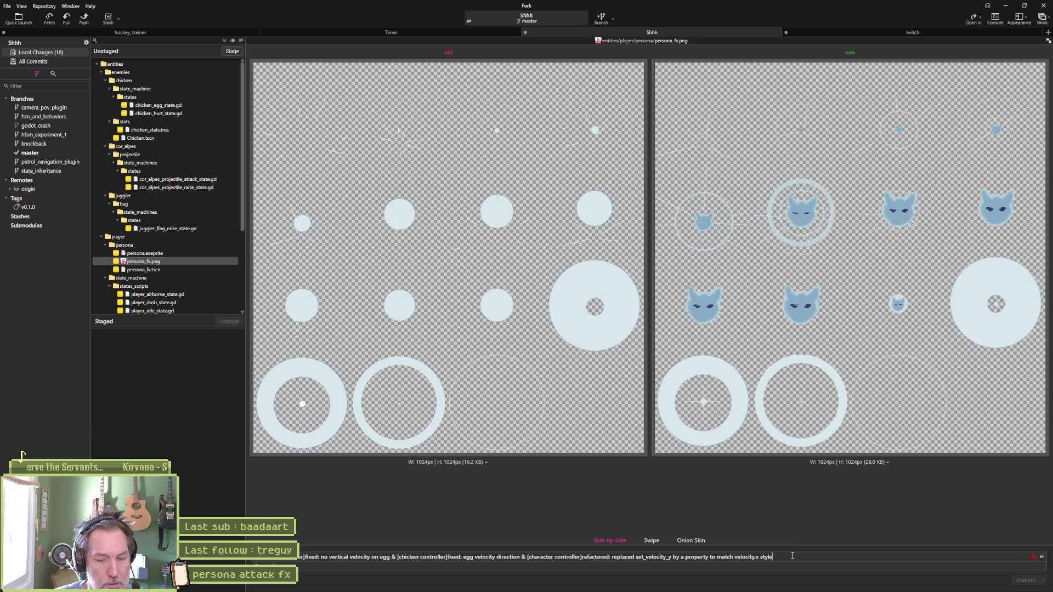
pyautogui.write('& []persona attack')
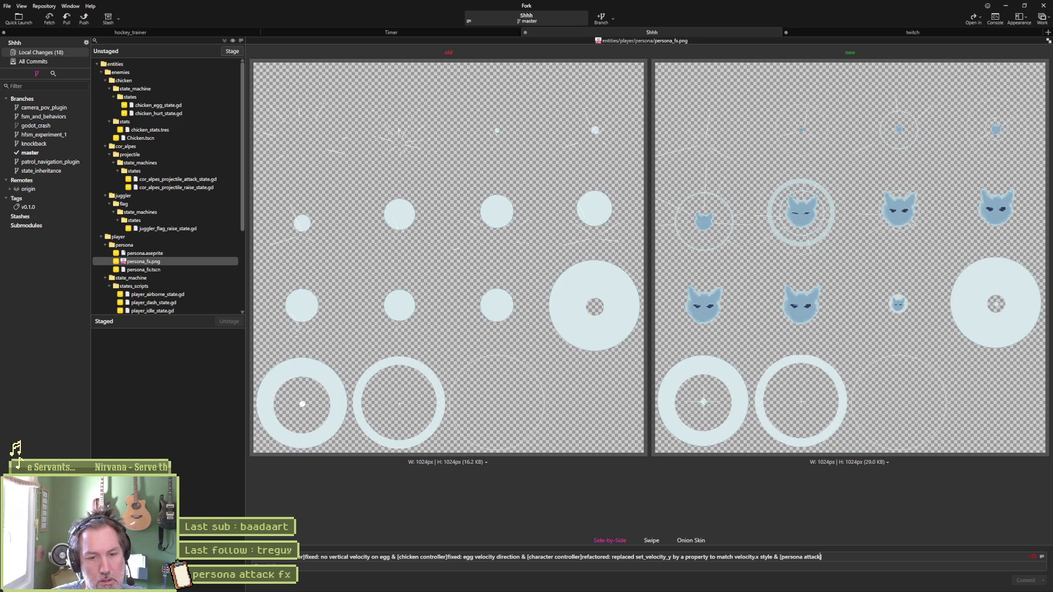
pyautogui.write('e')
pyautogui.write('fac')
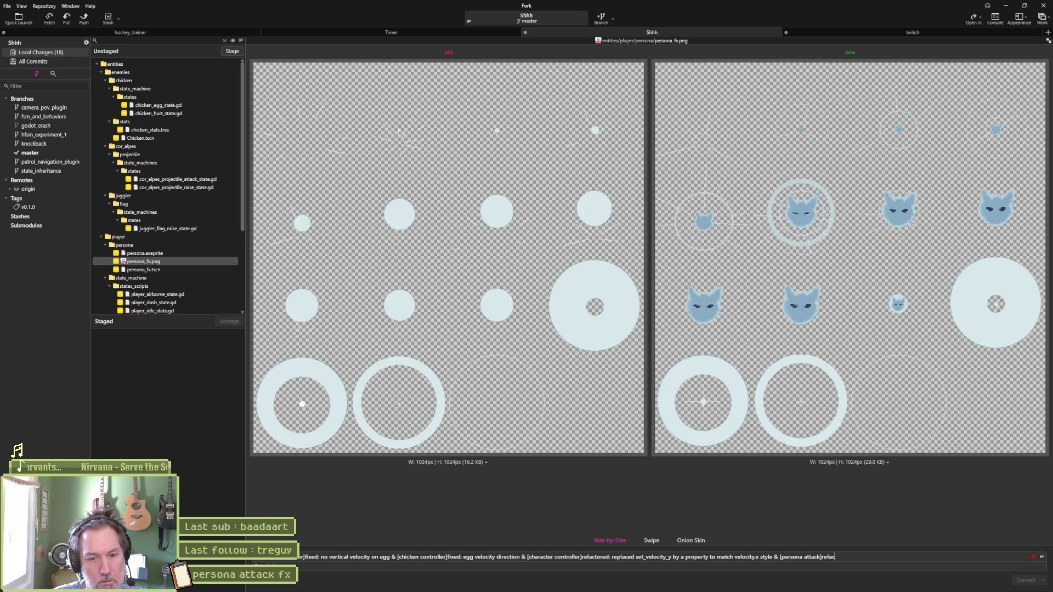
pyautogui.write('tored: animation')
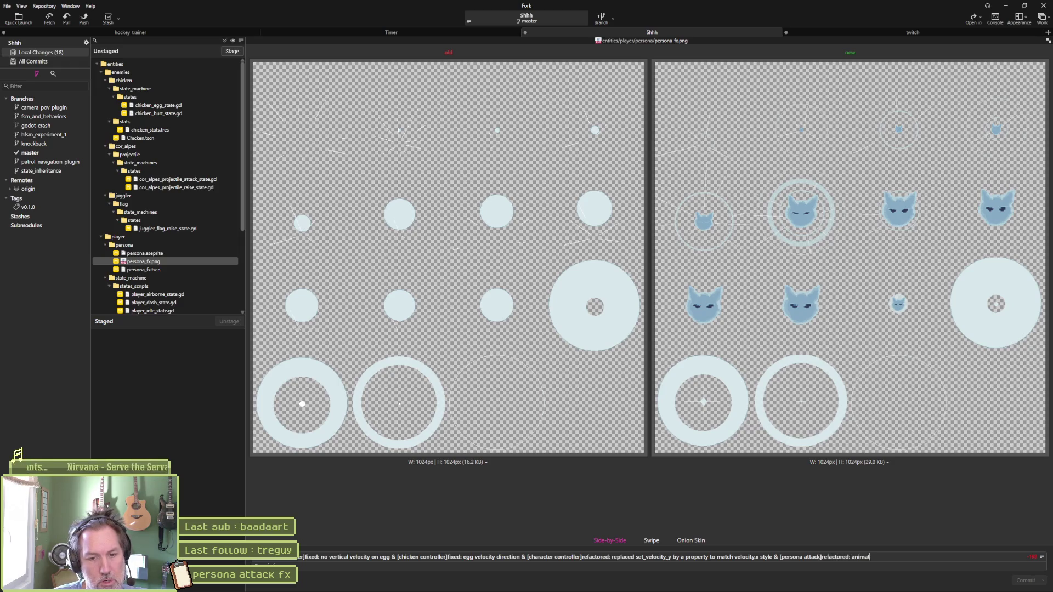
pyautogui.scroll(-1, 163, 269)
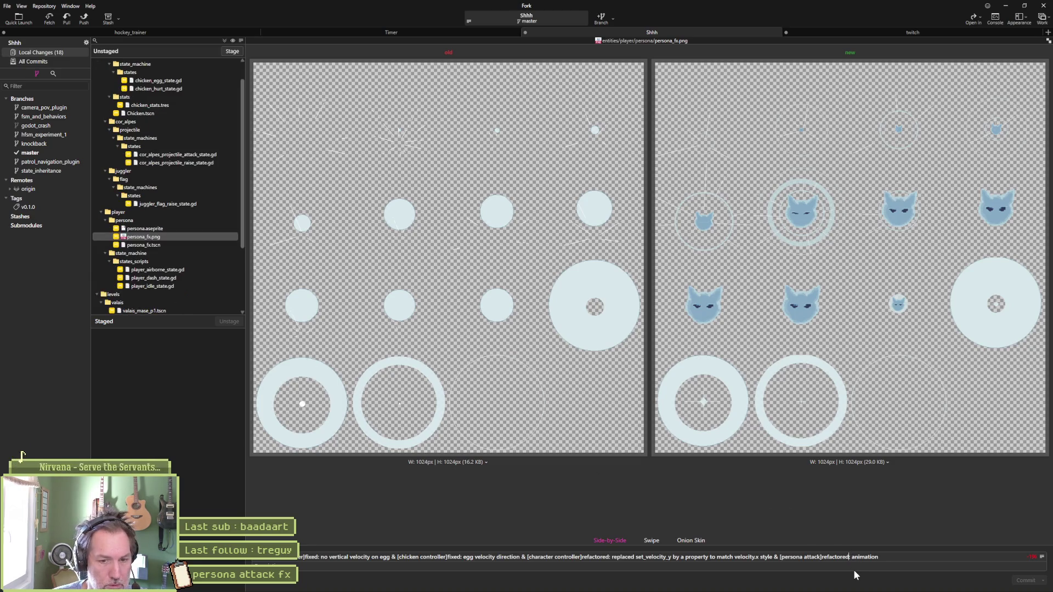
# Step: Review the player airborne, dash and idle state, valais_mase_p1.tscn, wall_debug.tscn and state.gd diffs
pyautogui.click(164, 269)
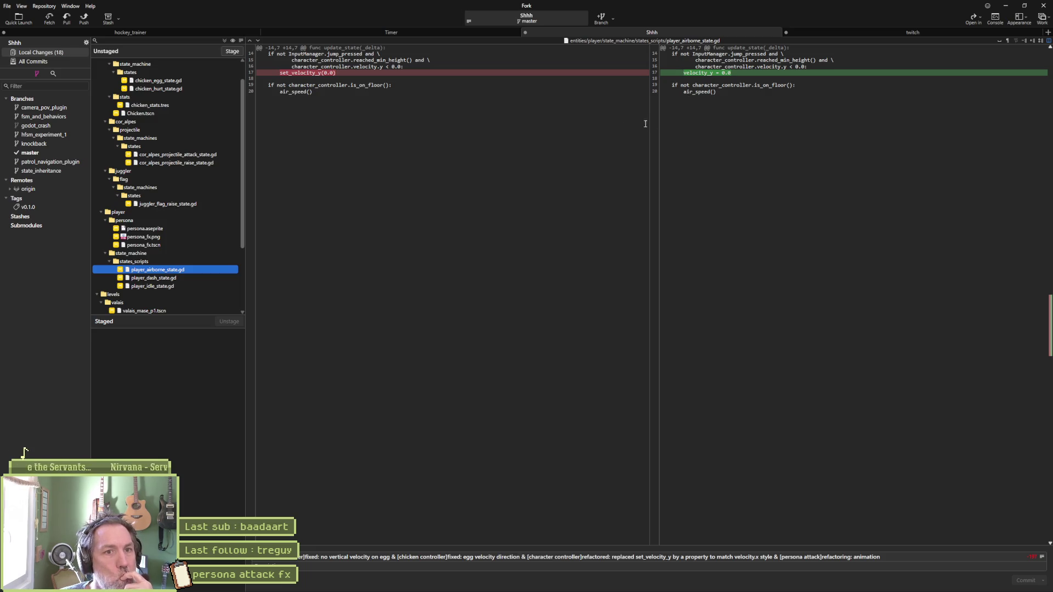
pyautogui.click(196, 278)
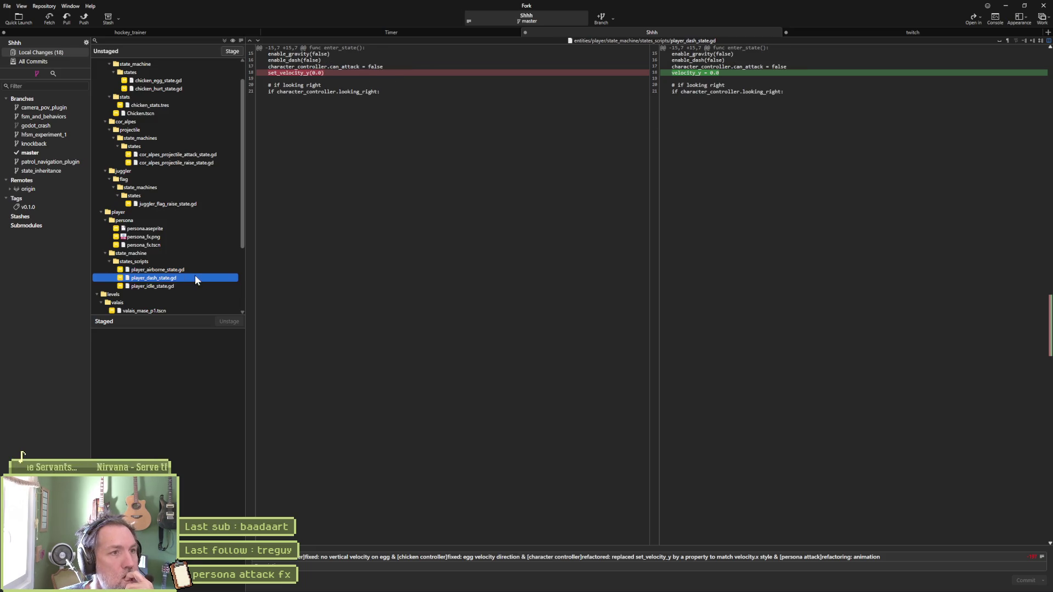
pyautogui.click(195, 286)
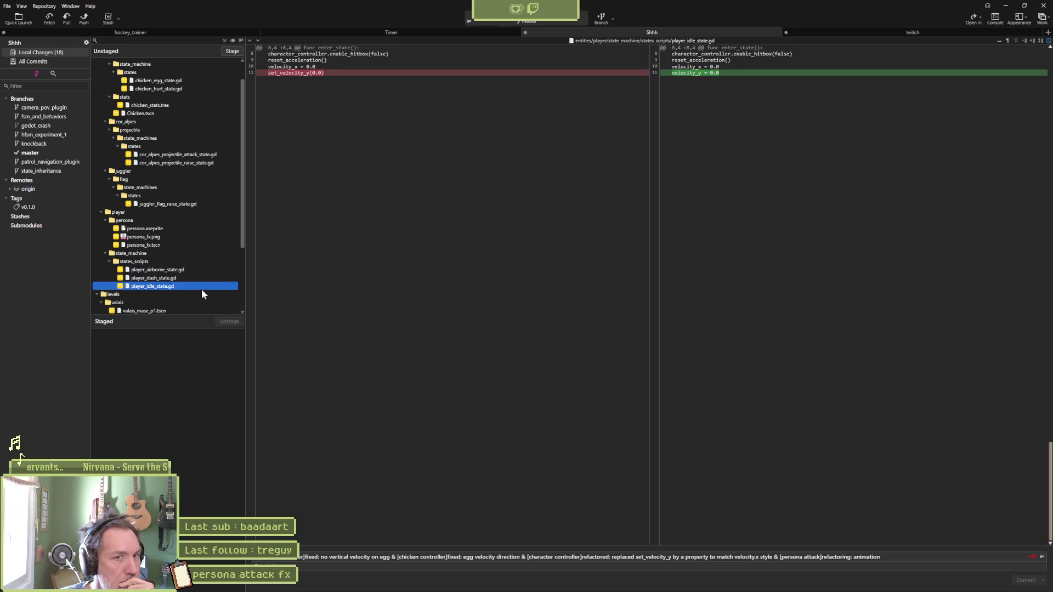
pyautogui.scroll(-3, 183, 296)
pyautogui.click(181, 220)
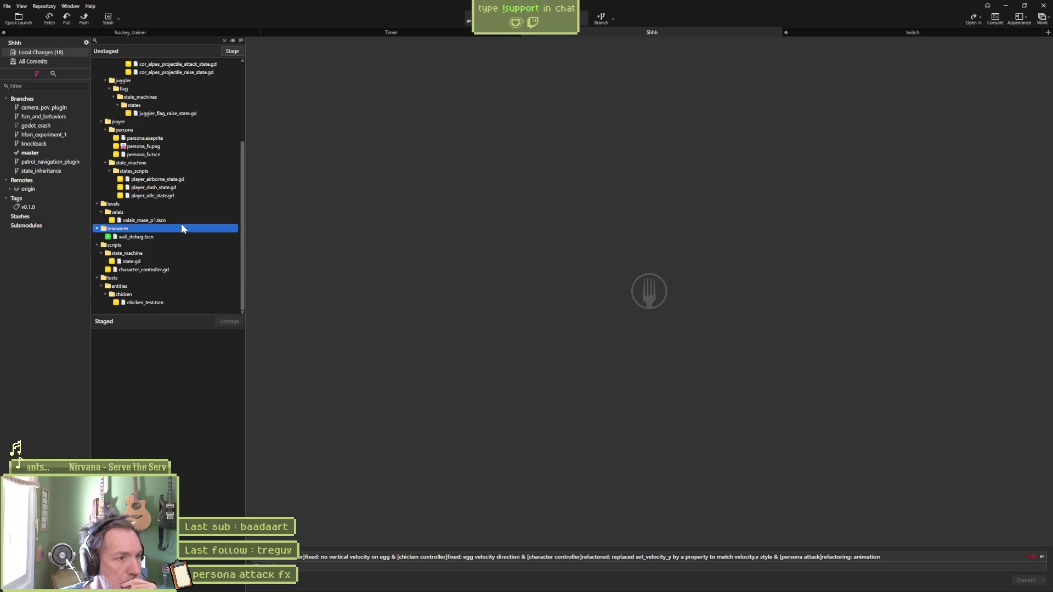
pyautogui.click(178, 237)
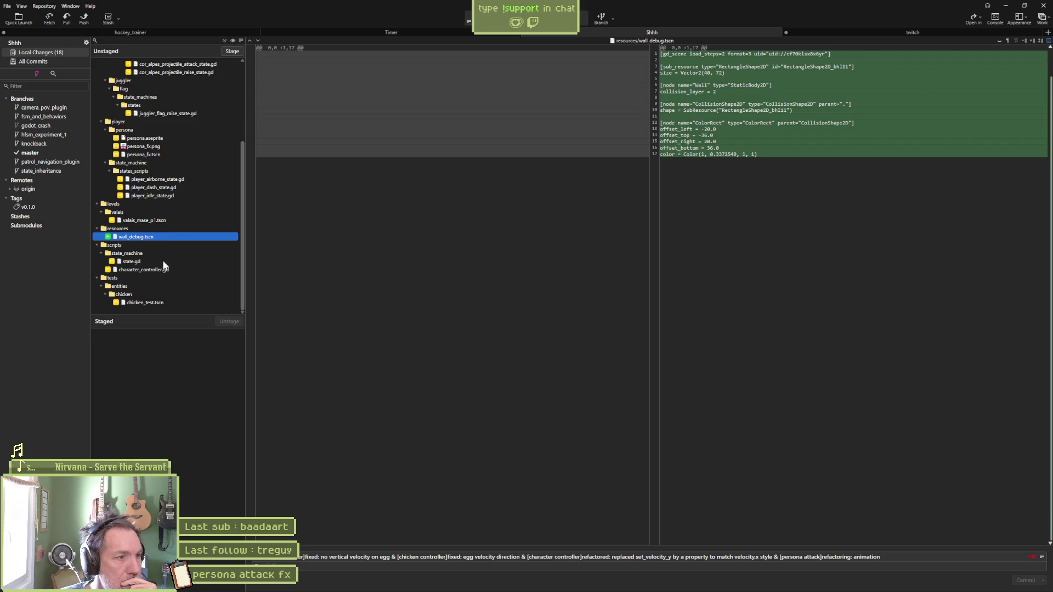
pyautogui.click(163, 261)
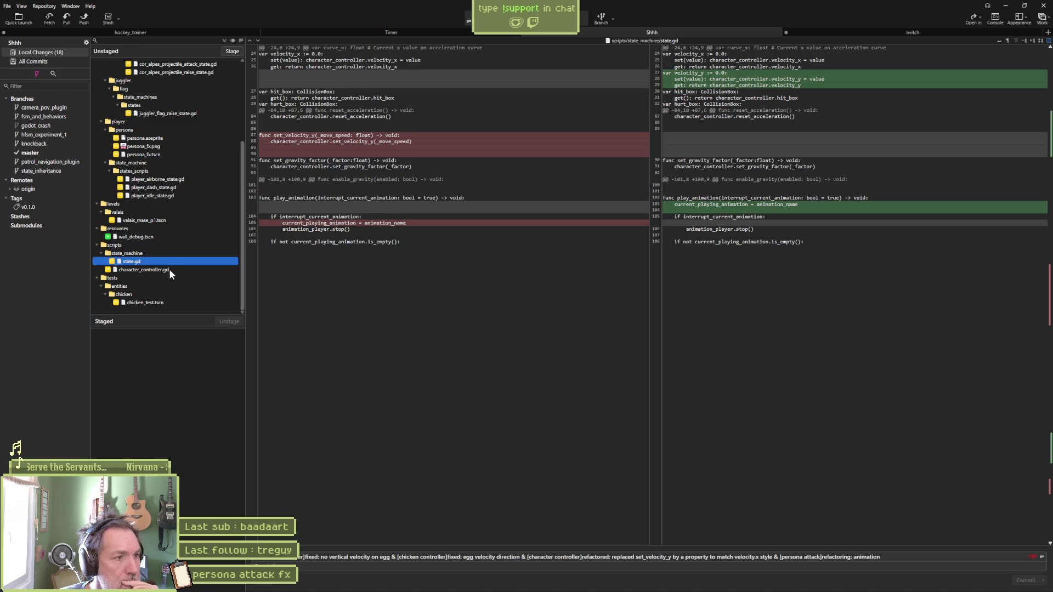
# Step: Compare the character_controller.gd, state.gd and chicken_test.tscn diffs, then stage all 18 files
pyautogui.click(170, 269)
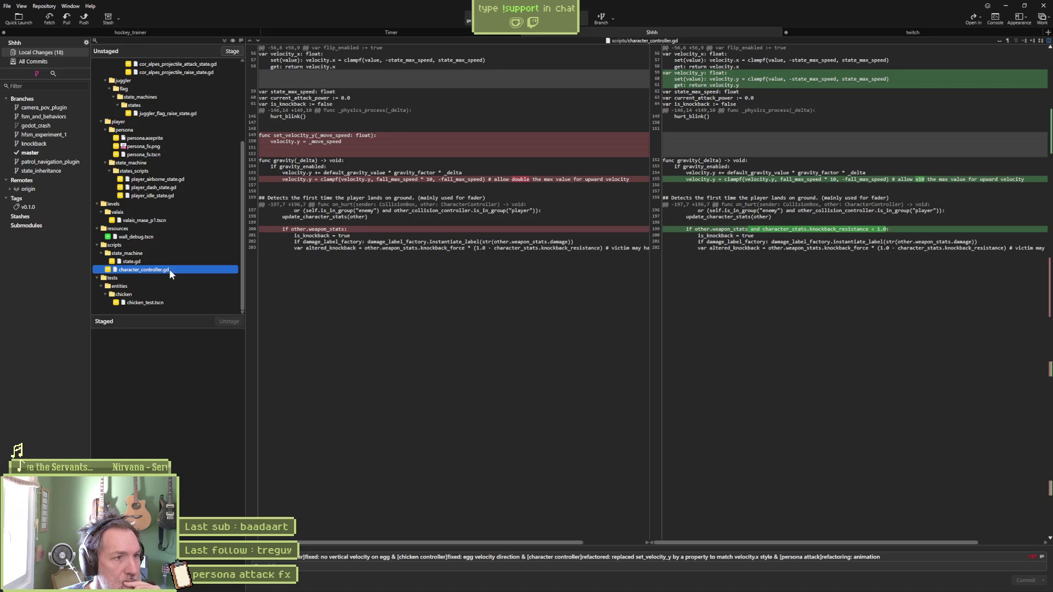
pyautogui.click(170, 262)
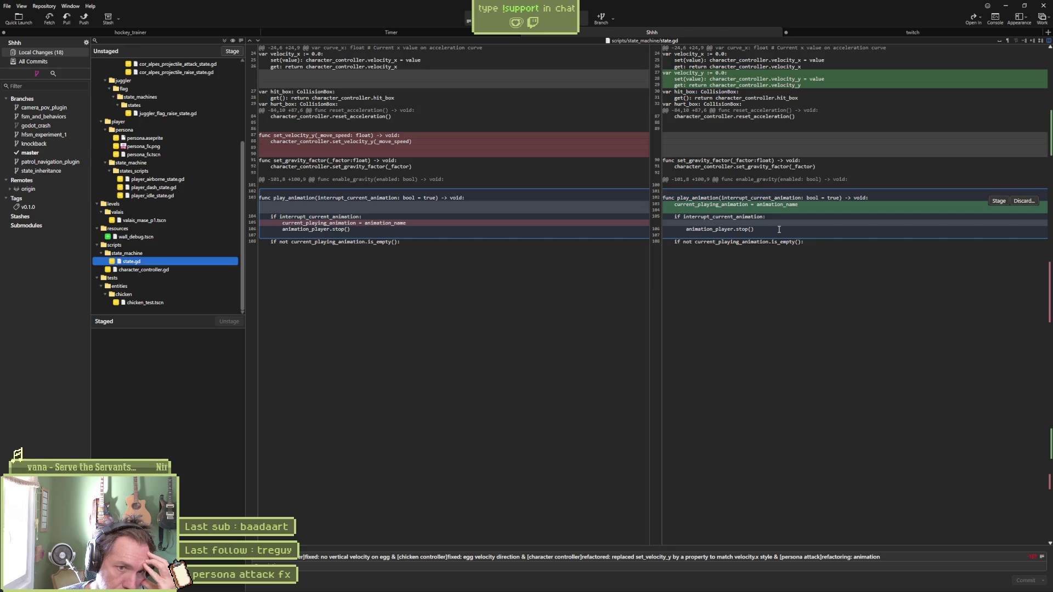
pyautogui.click(162, 270)
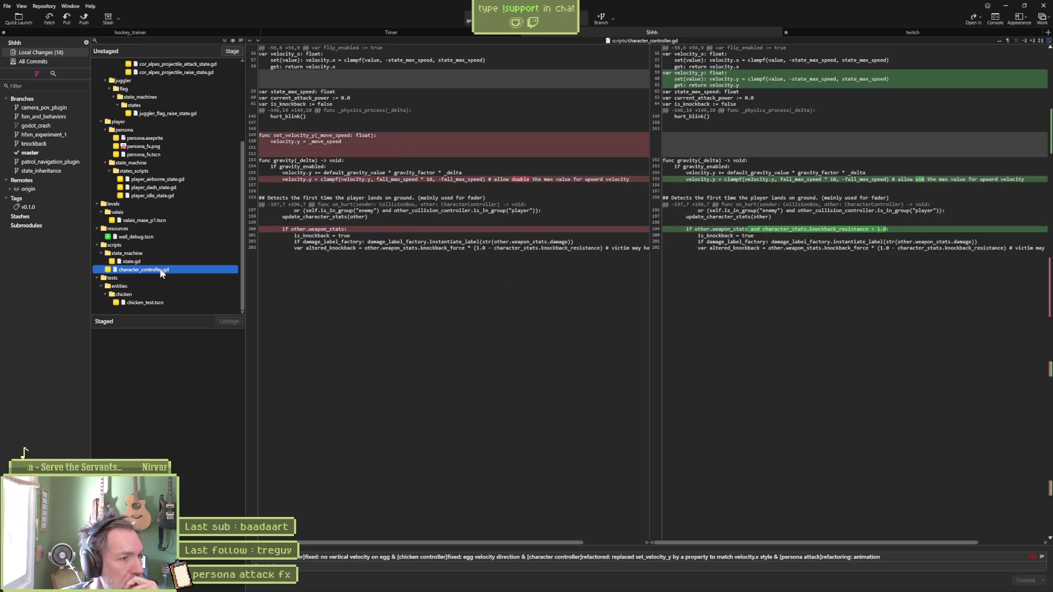
pyautogui.moveTo(683, 85)
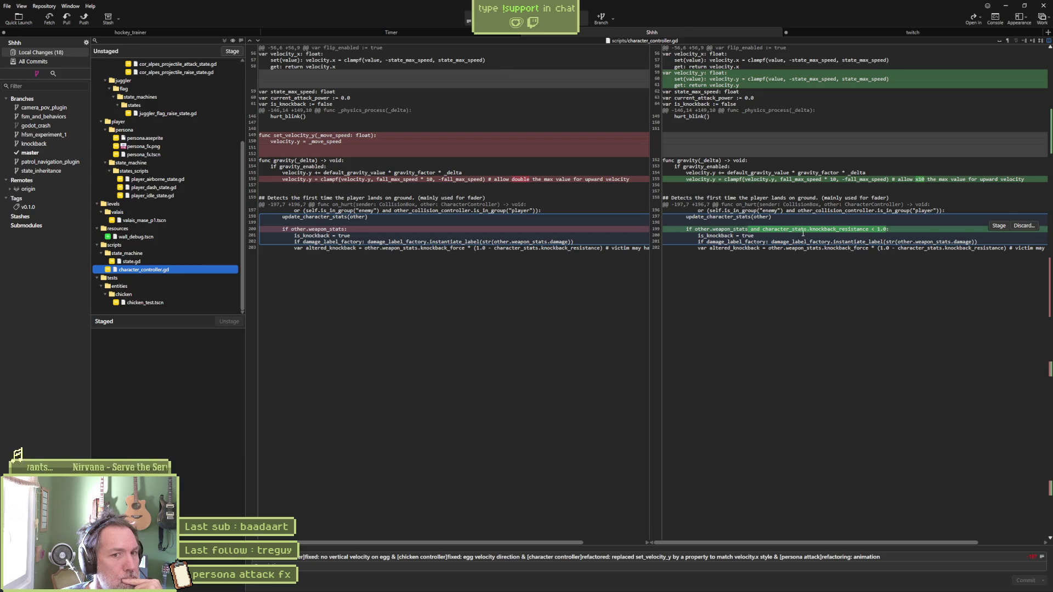
pyautogui.click(146, 303)
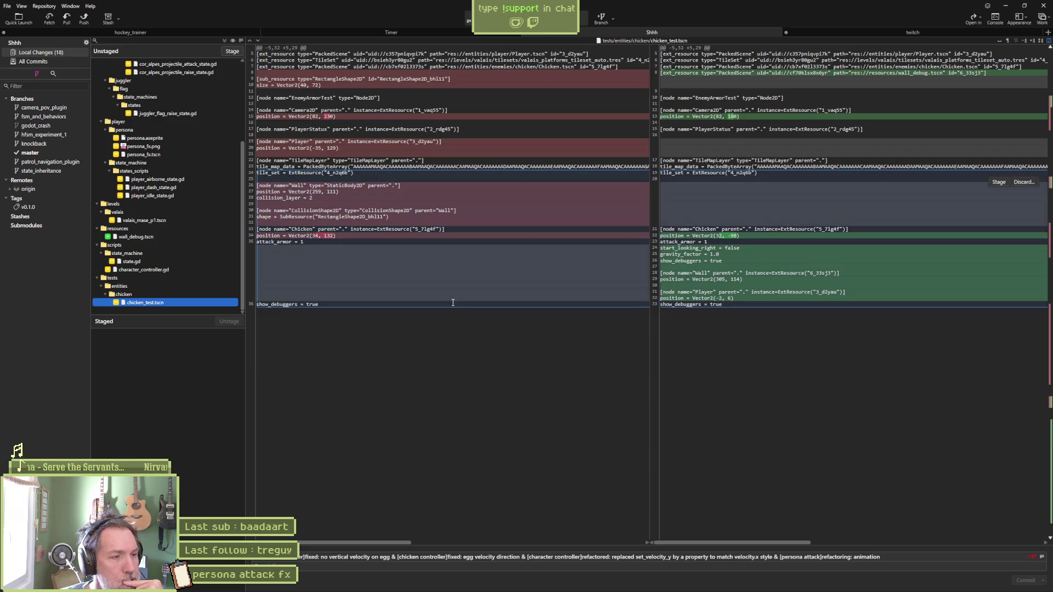
pyautogui.click(179, 269)
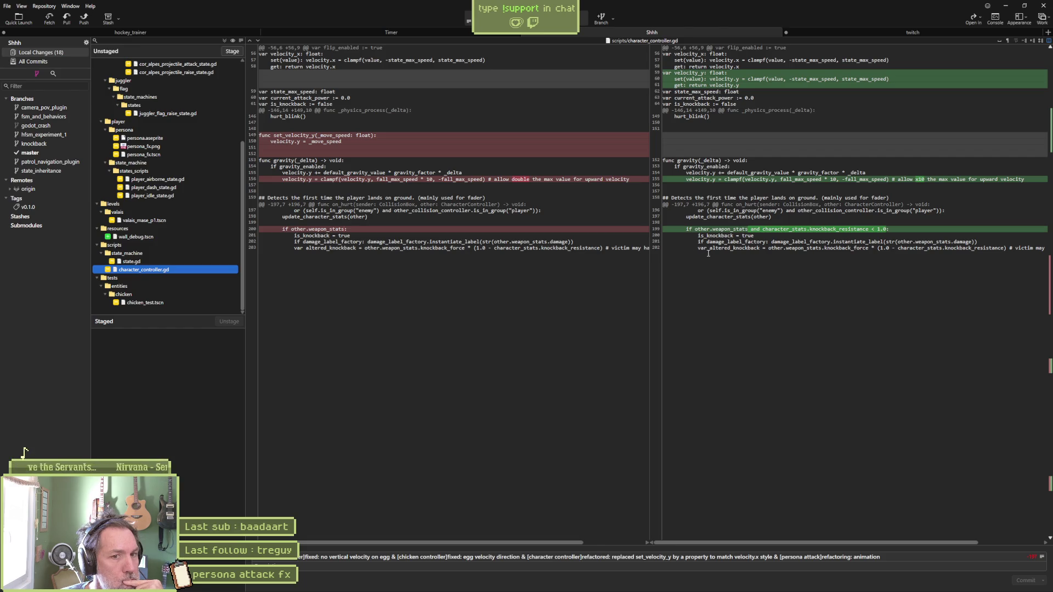
pyautogui.moveTo(664, 229); pyautogui.dragTo(905, 237)
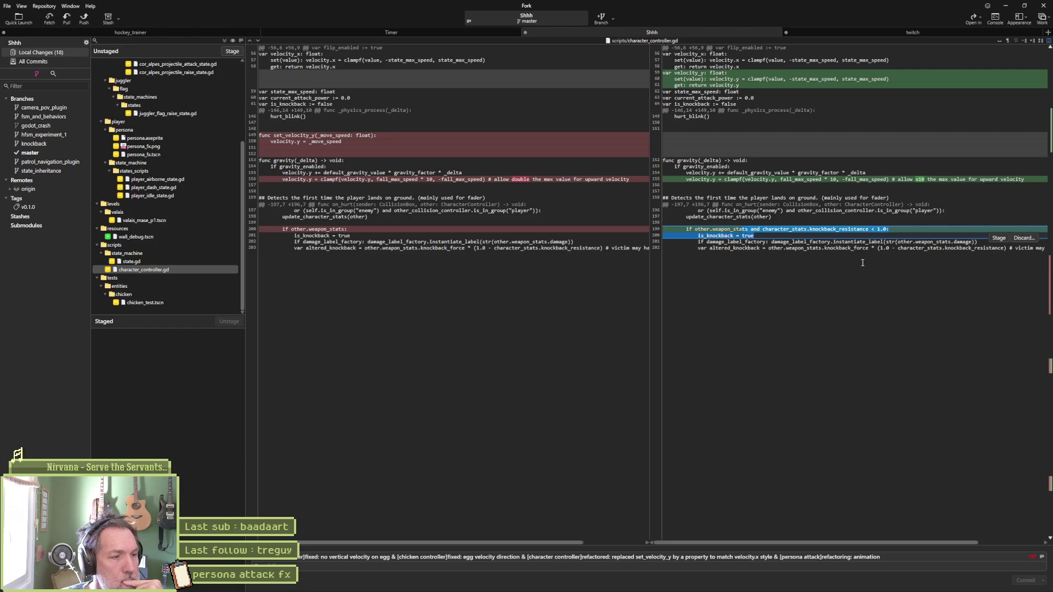
pyautogui.click(232, 51)
# Step: Commit the 18 staged files, push master to origin/master, and minimize Fork
pyautogui.click(1016, 581)
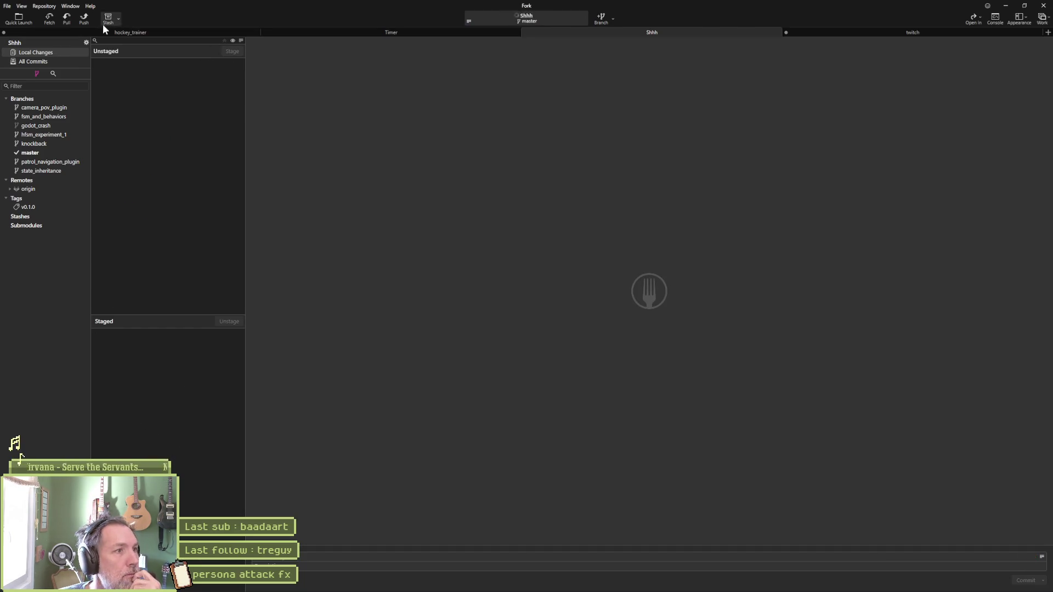
pyautogui.click(84, 18)
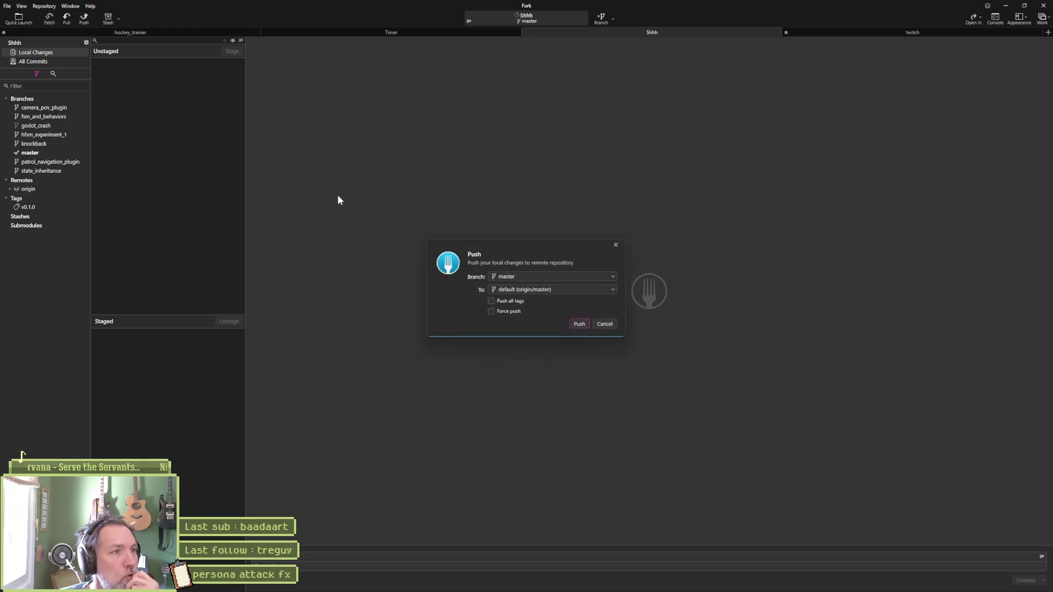
pyautogui.click(581, 326)
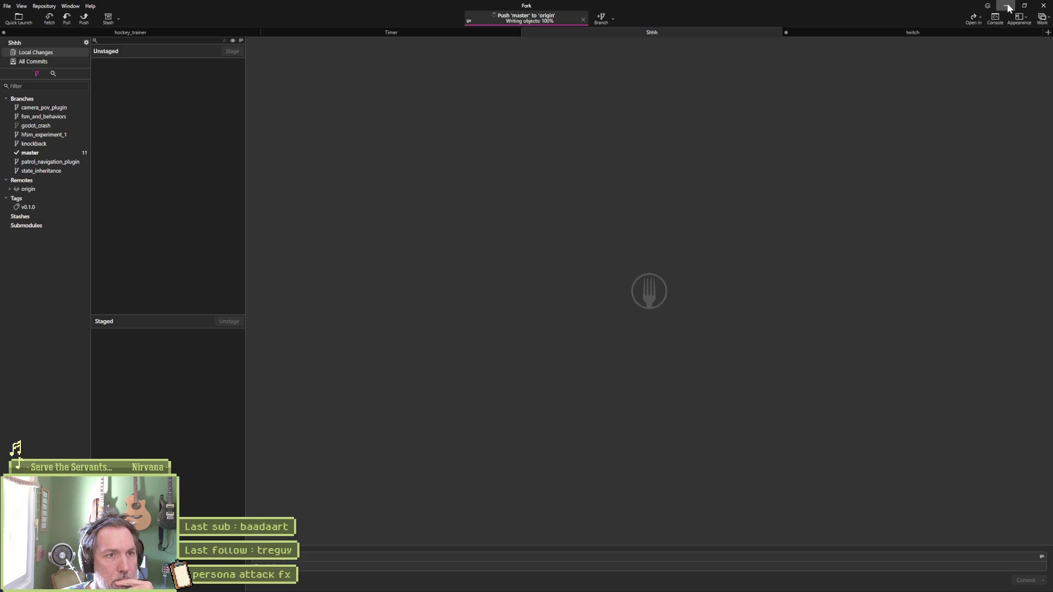
pyautogui.click(1007, 6)
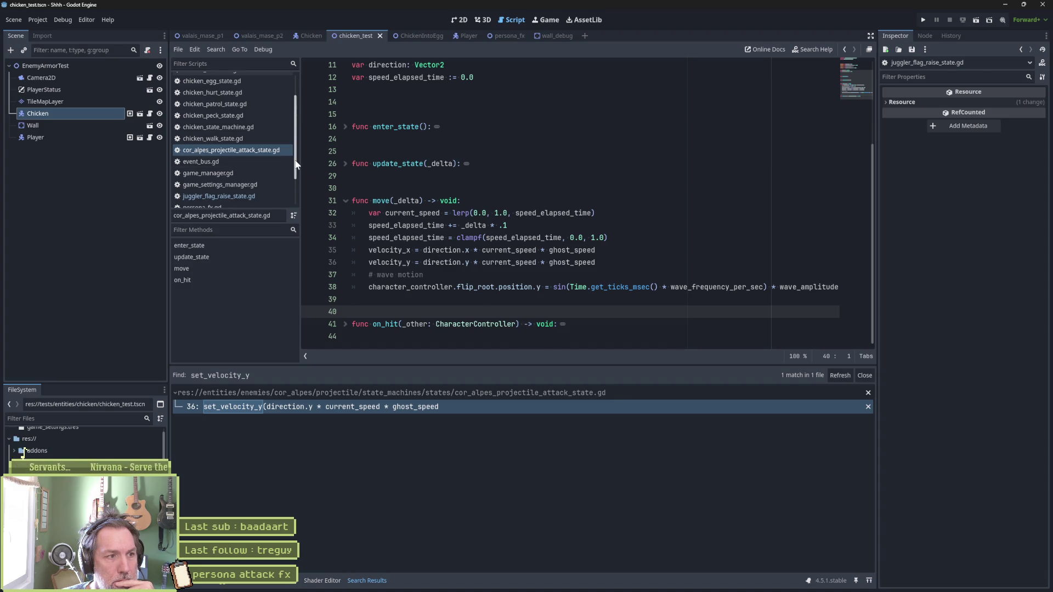
# Step: Close all open scripts and the chicken_test, ChickenIntoEgg, wall_debug and Chicken scene tabs
pyautogui.scroll(2, 219, 110)
pyautogui.rightClick(204, 80)
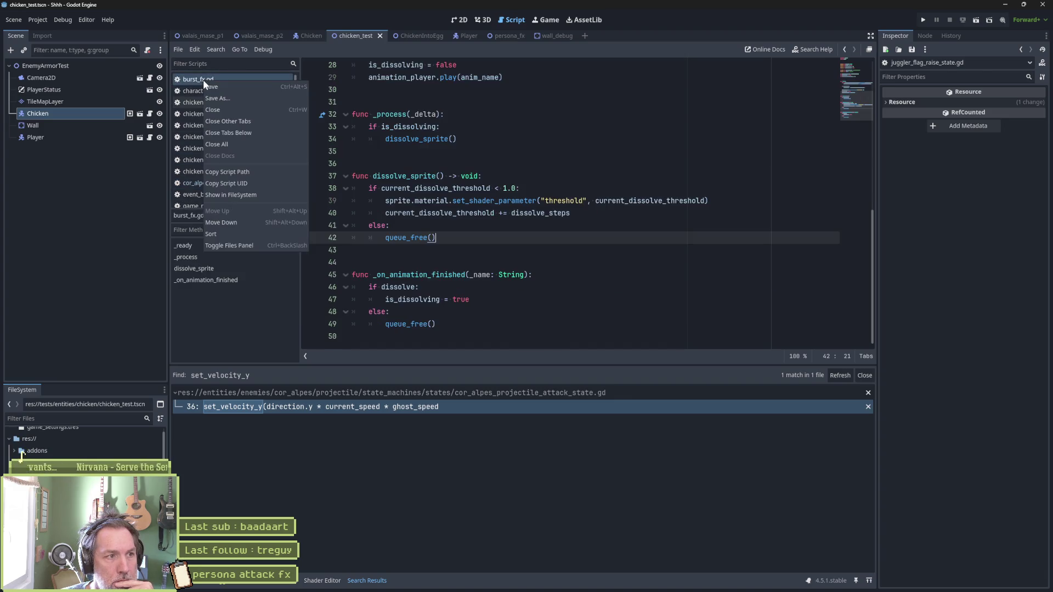
pyautogui.click(220, 144)
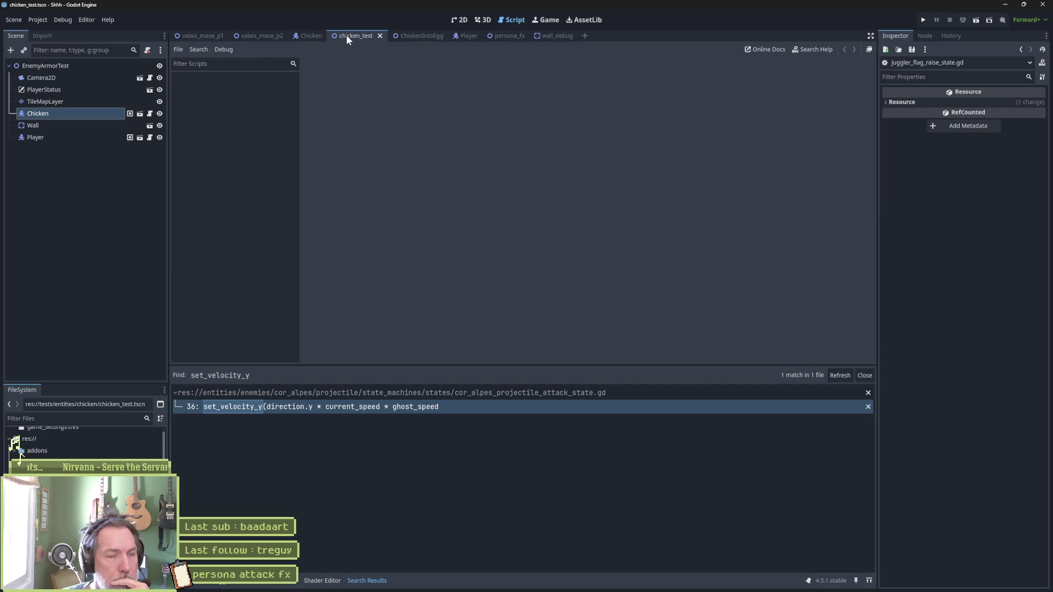
pyautogui.middleClick(347, 34)
pyautogui.middleClick(362, 35)
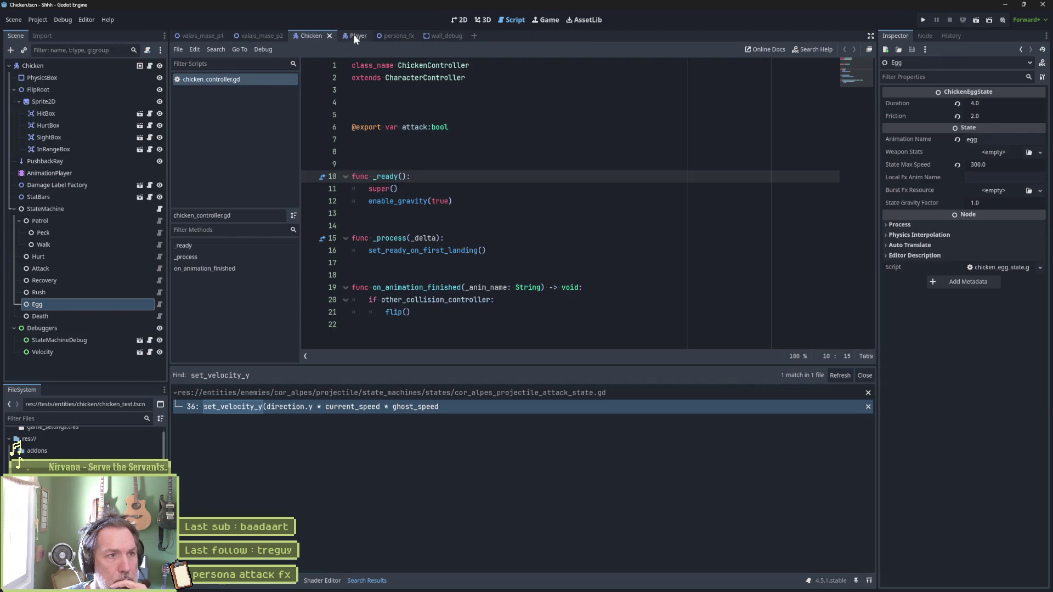
pyautogui.middleClick(440, 35)
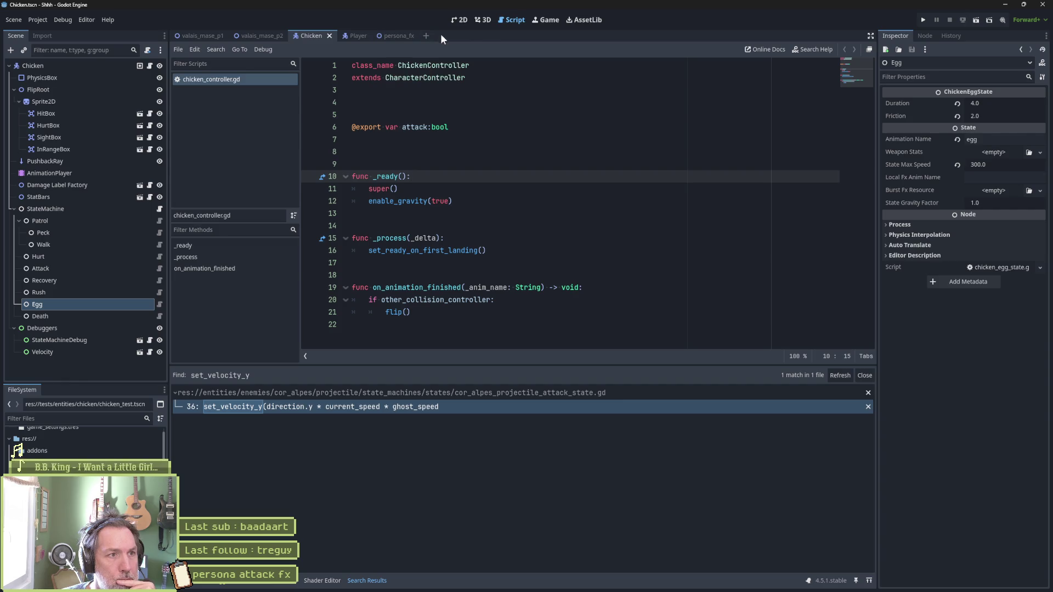
pyautogui.middleClick(311, 35)
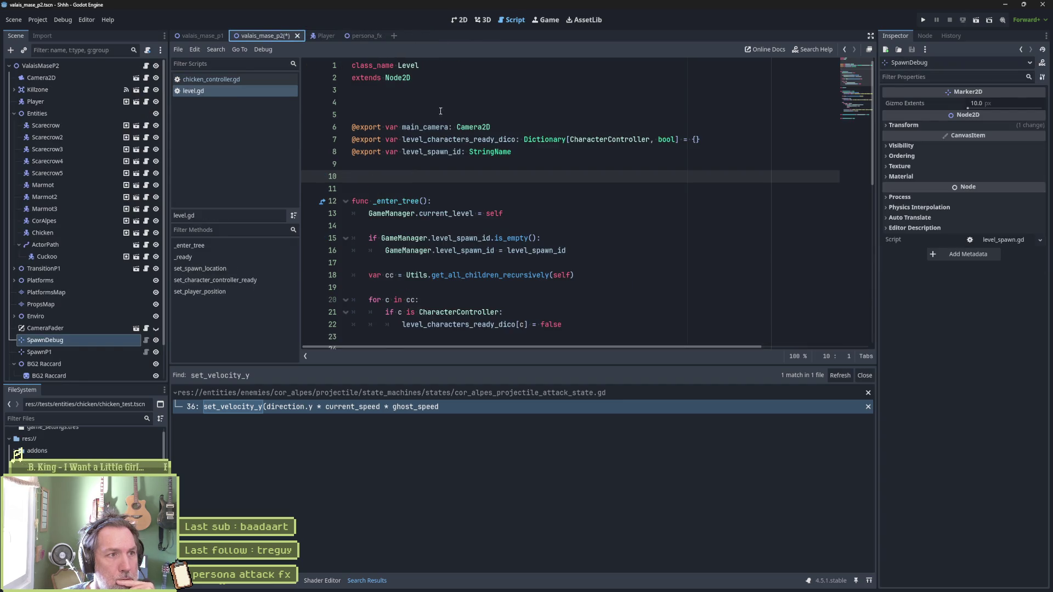
# Step: Run the valais_mase_p2 level, restart it, then stop the game
pyautogui.press('F6')
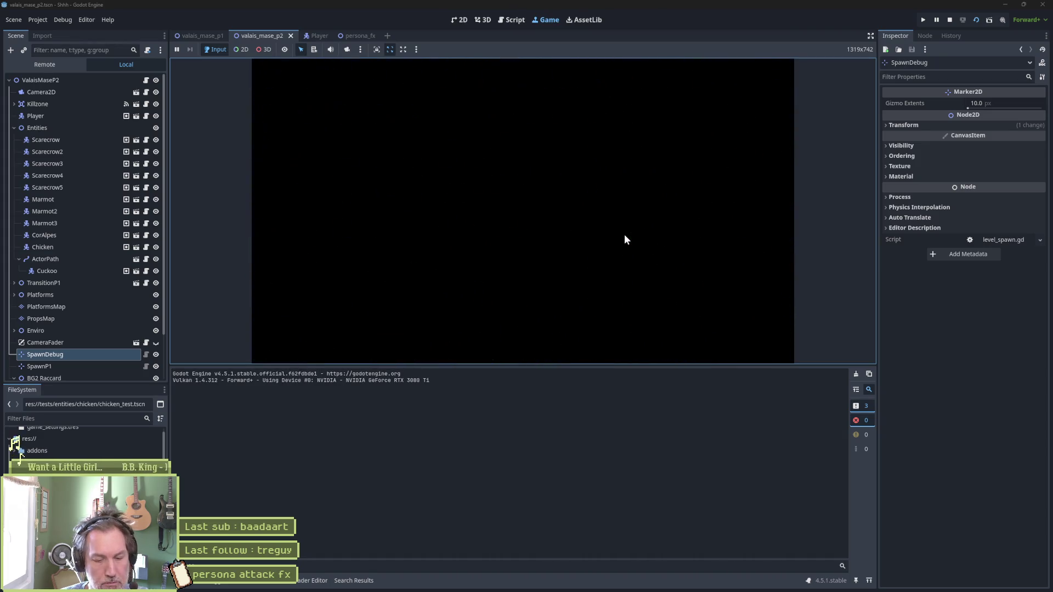
pyautogui.press('F6')
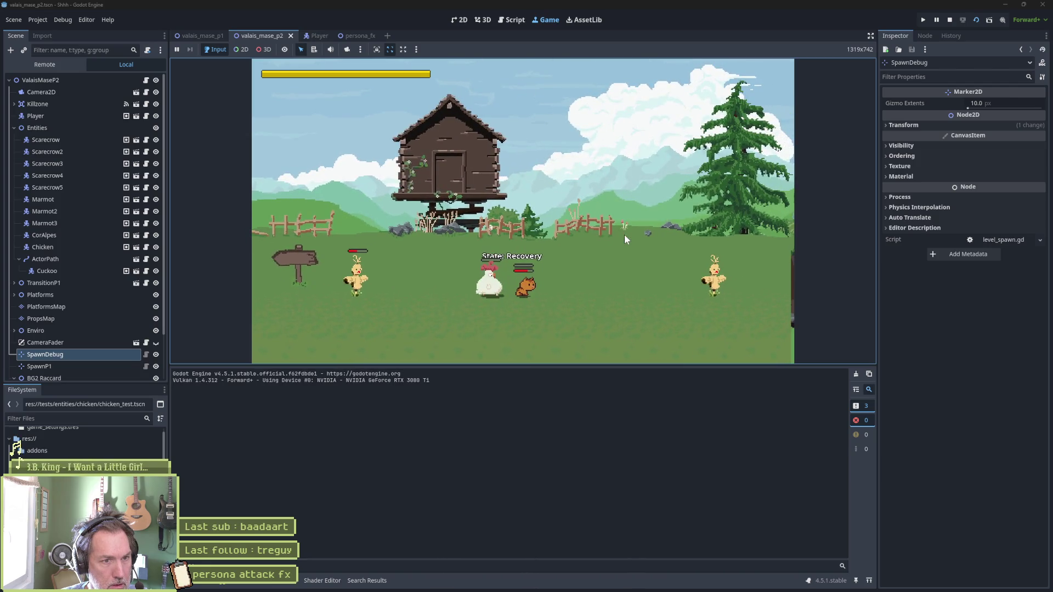
pyautogui.press('F8')
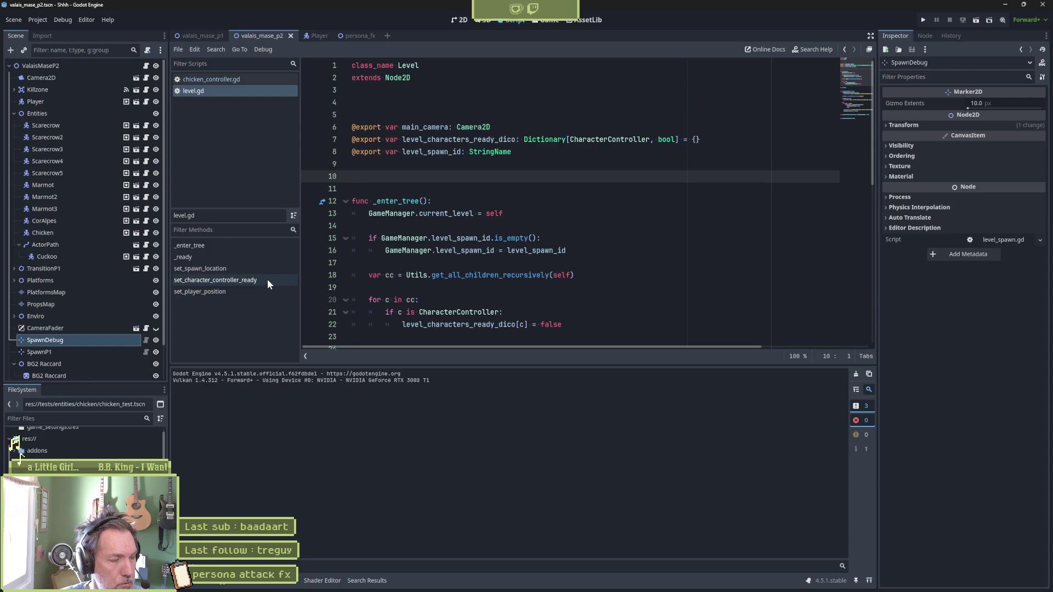
# Step: Select the Chicken node and expand its chicken_stats.tres character stats in the Inspector
pyautogui.click(72, 232)
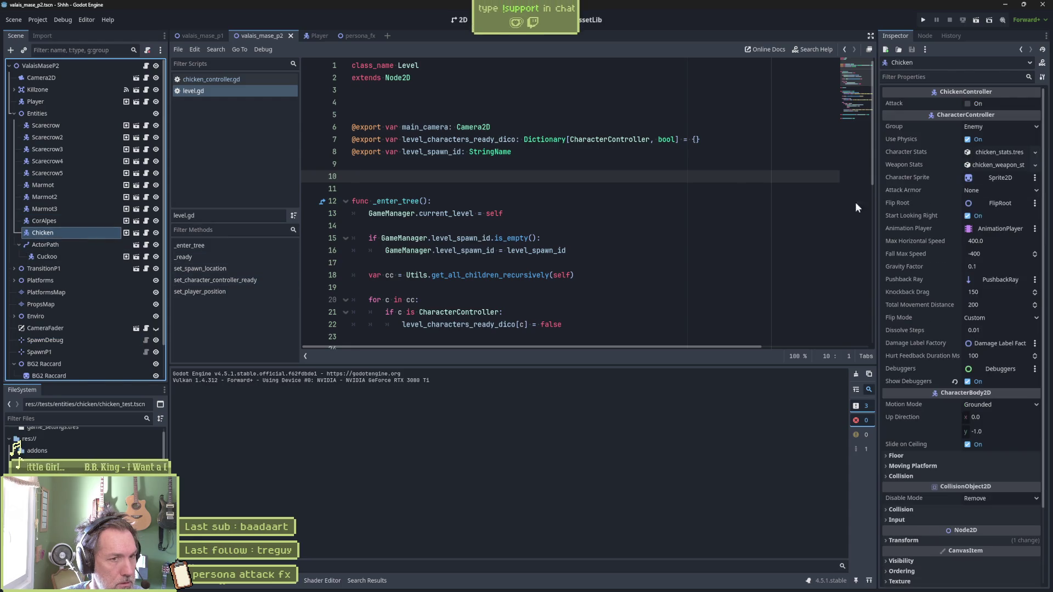
pyautogui.click(998, 154)
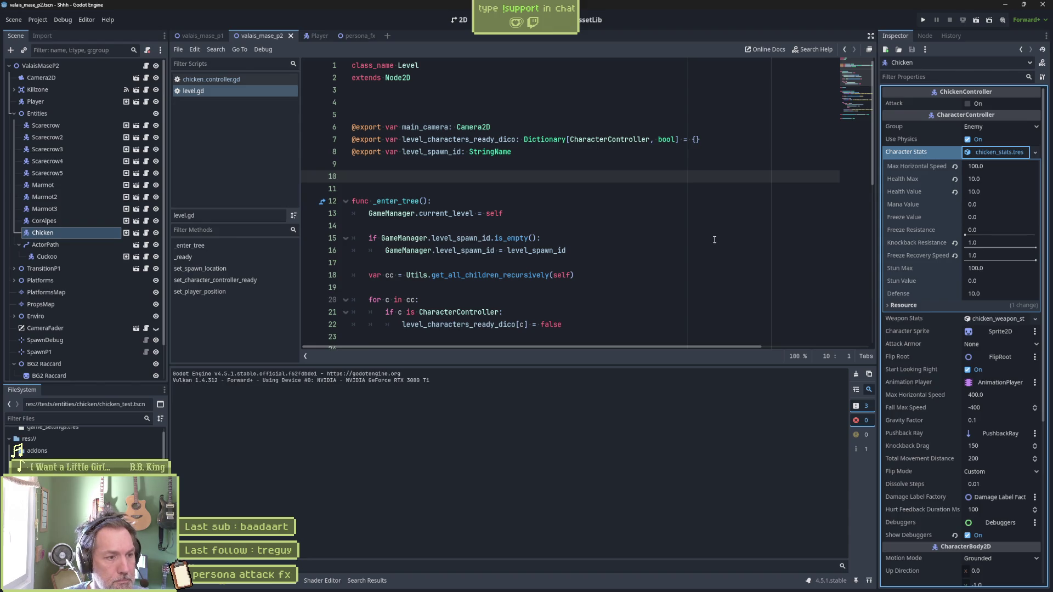
pyautogui.scroll(-5, 954, 395)
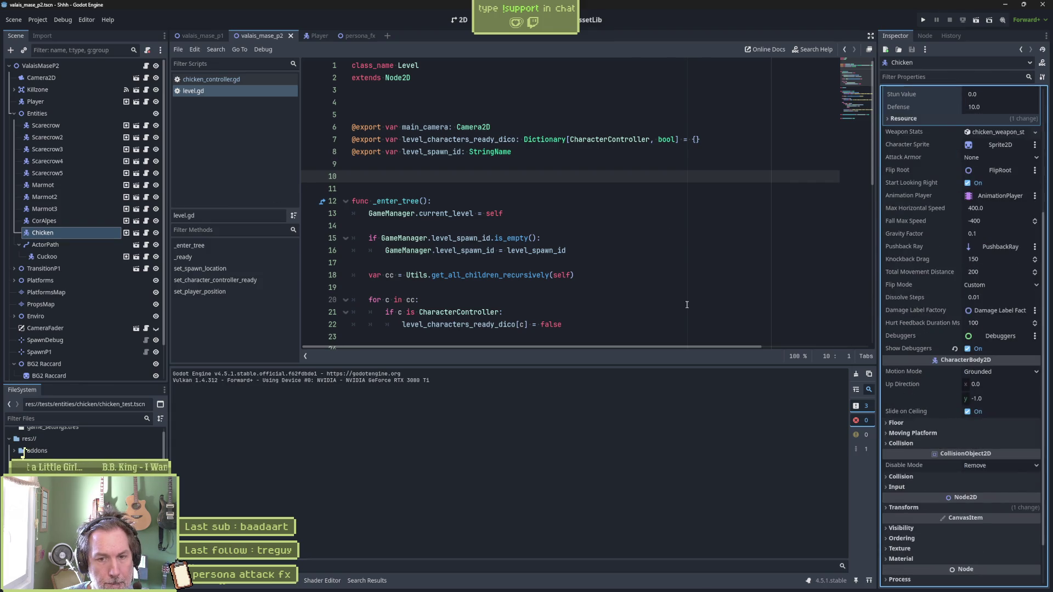
# Step: Playtest the level walking right, stop, and return to the 2D editor with the select tool
pyautogui.press('F6')
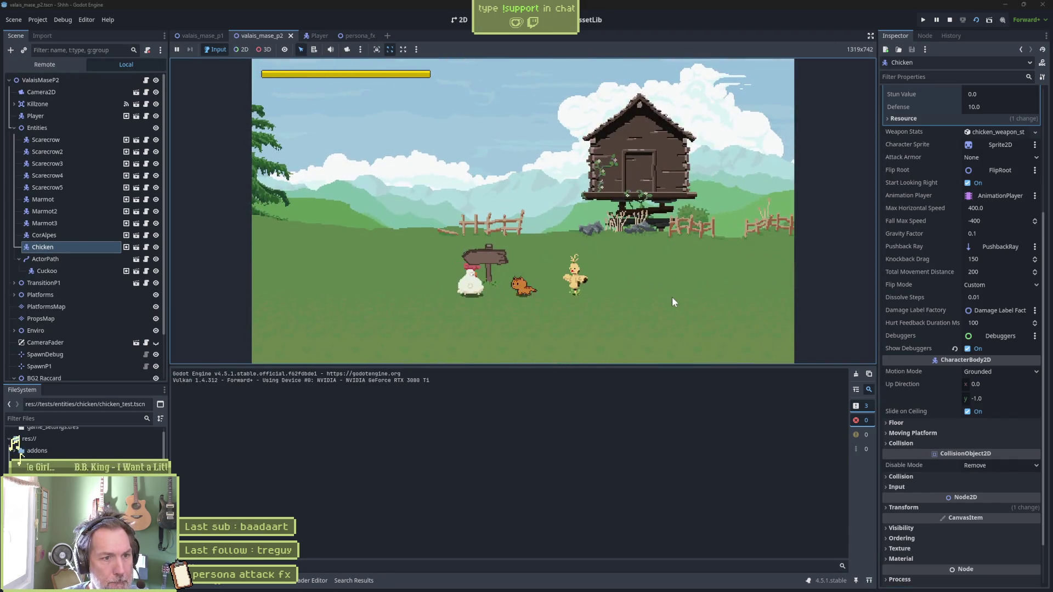
pyautogui.press('Right')
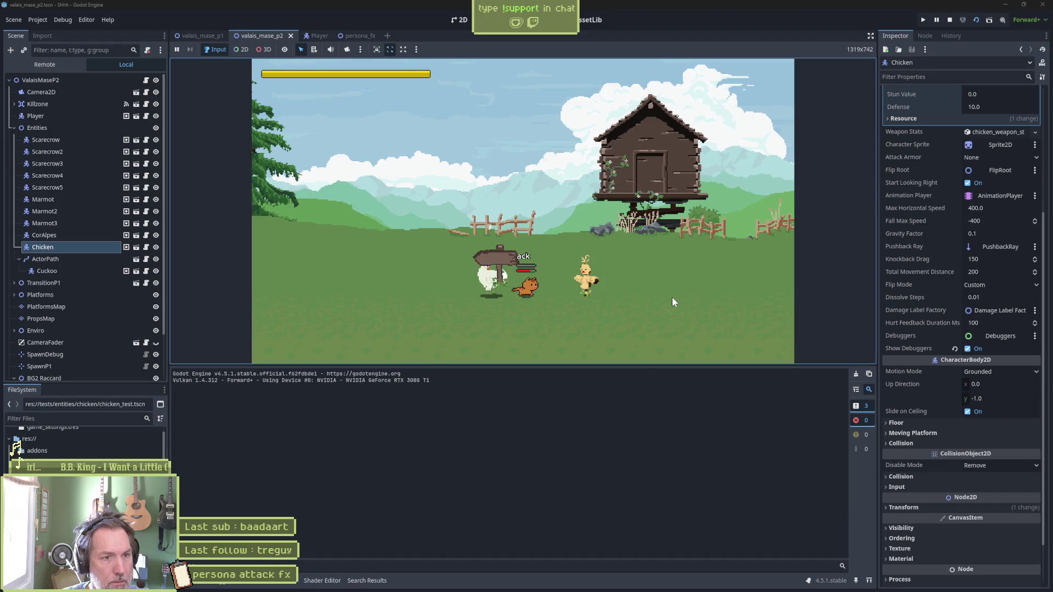
pyautogui.press('F8')
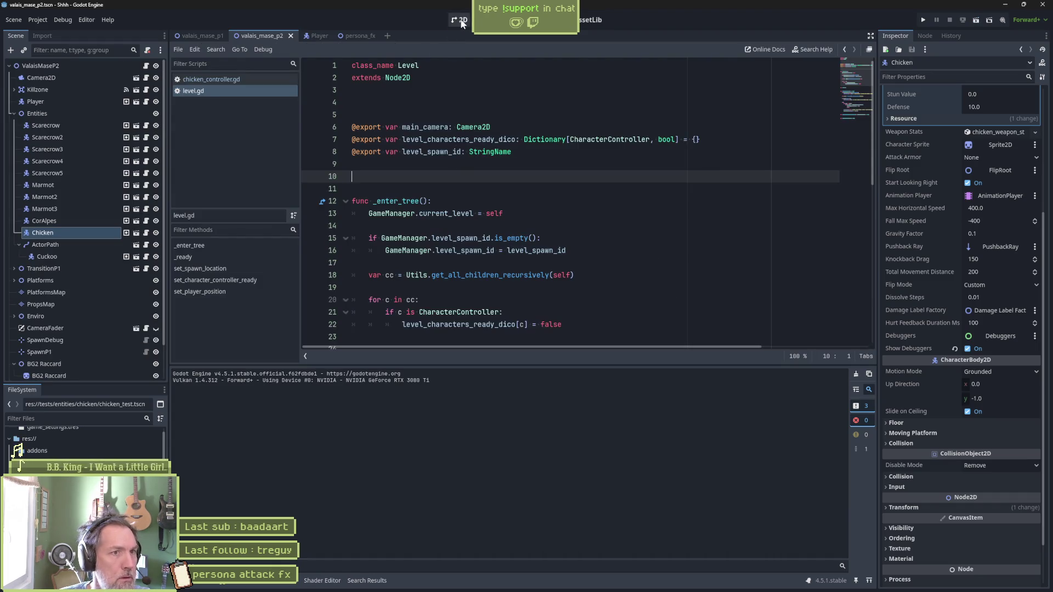
pyautogui.hotkey('ctrl', 'F1')
pyautogui.press('q')
pyautogui.click(395, 264)
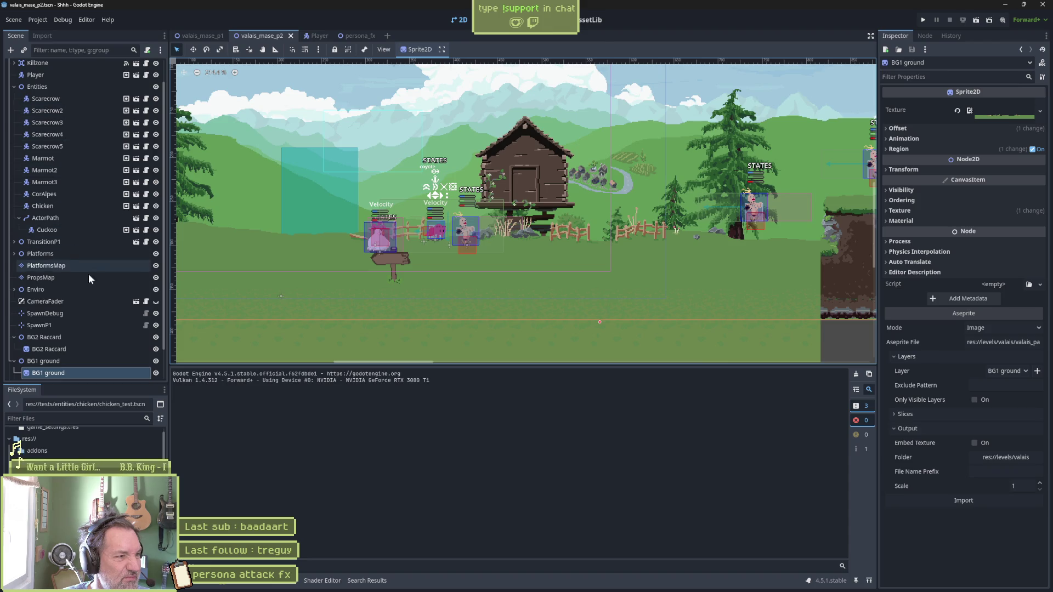
# Step: Select TransitionP1, toggle its visibility to identify it, and expand its children
pyautogui.click(35, 242)
pyautogui.click(155, 242)
pyautogui.click(155, 242)
pyautogui.click(14, 241)
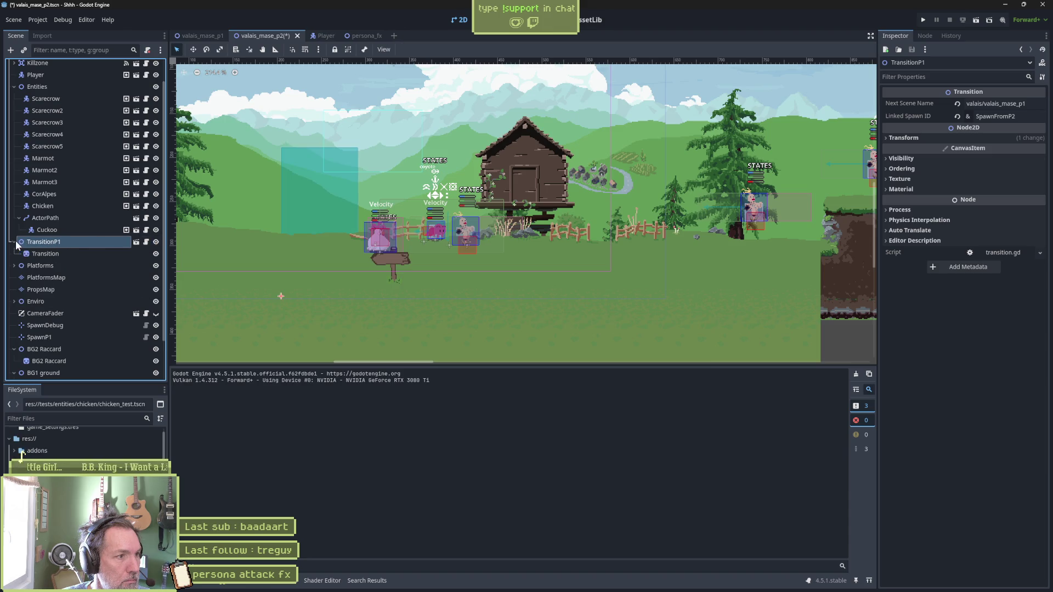
# Step: Set the Transition signpost sprite's Z Index to 2, then save and run the level
pyautogui.click(60, 255)
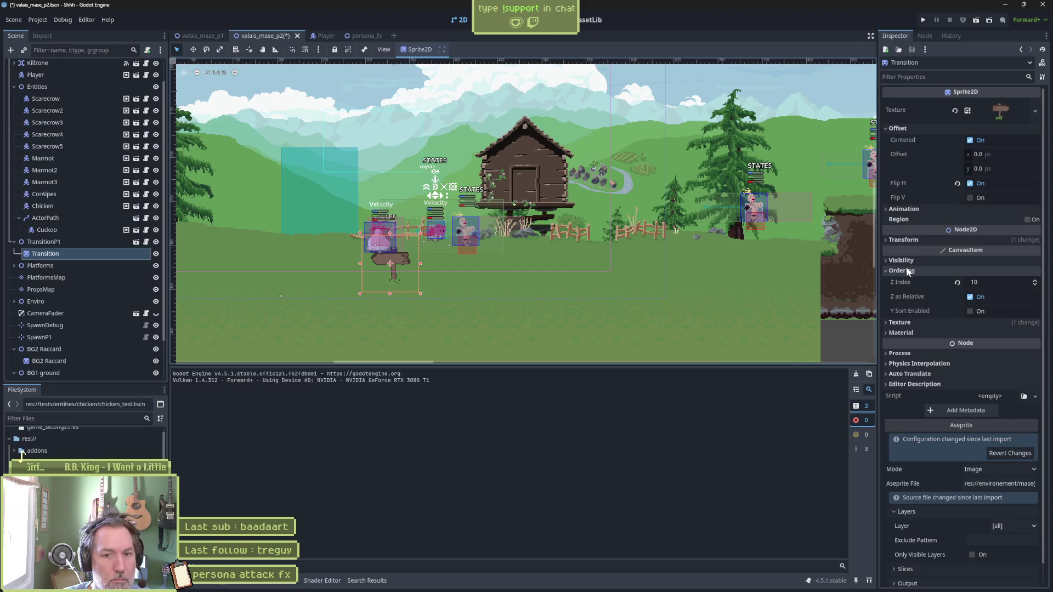
pyautogui.click(1002, 282)
pyautogui.press('Return')
pyautogui.click(1015, 280)
pyautogui.write('1')
pyautogui.press('Return')
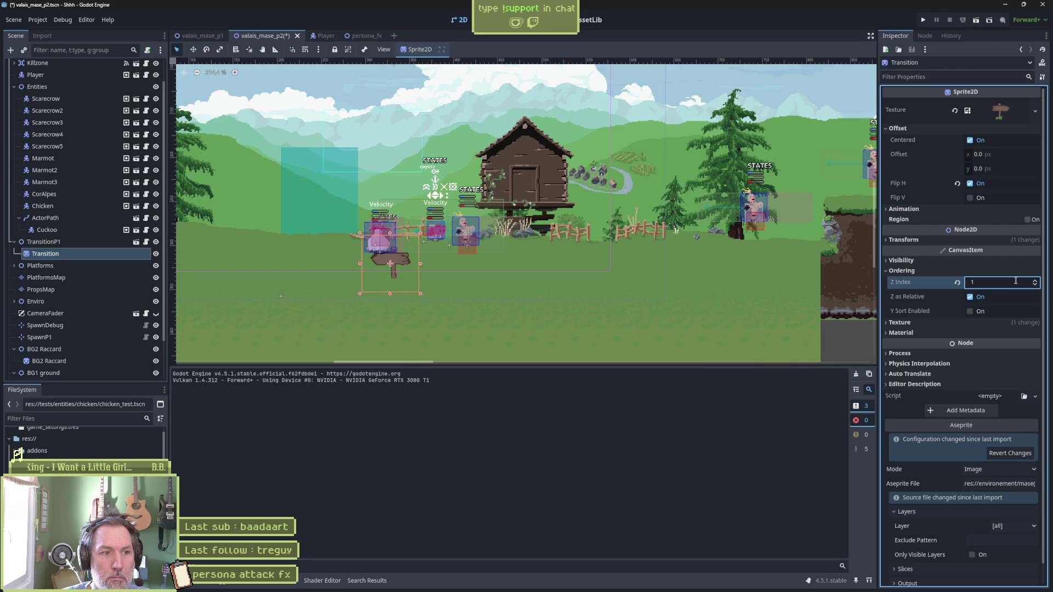
pyautogui.press('F6')
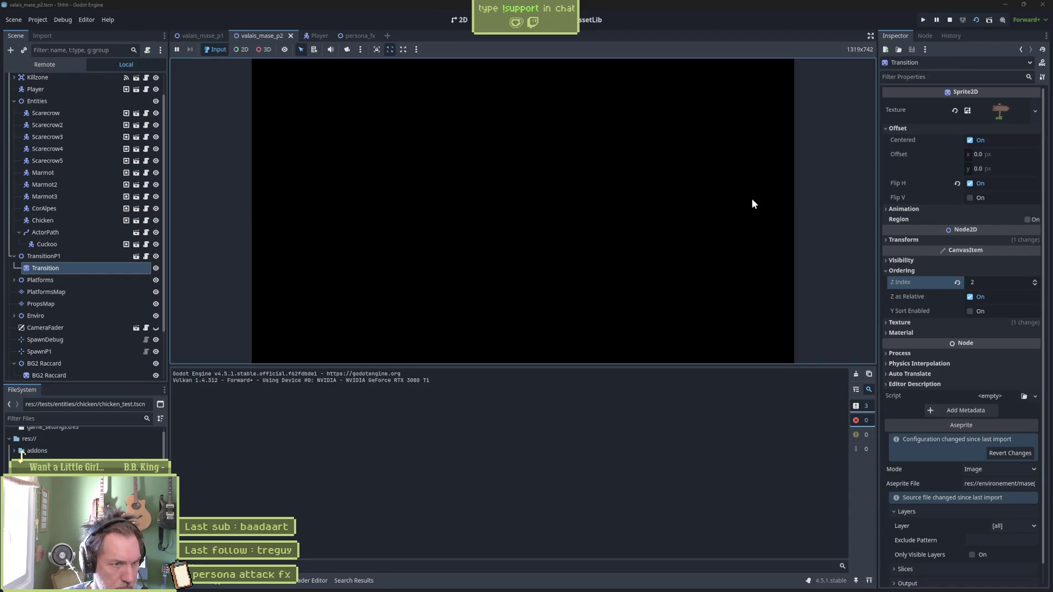
# Step: Walk the player left and right past the chicken and signpost, then return to the 2D editor
pyautogui.press('Left')
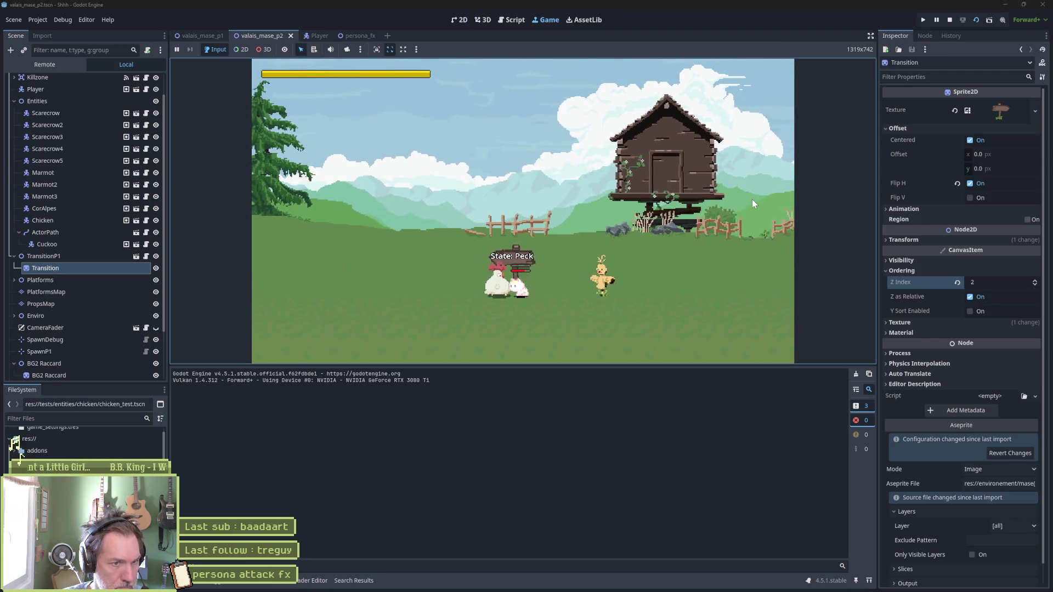
pyautogui.press('Right')
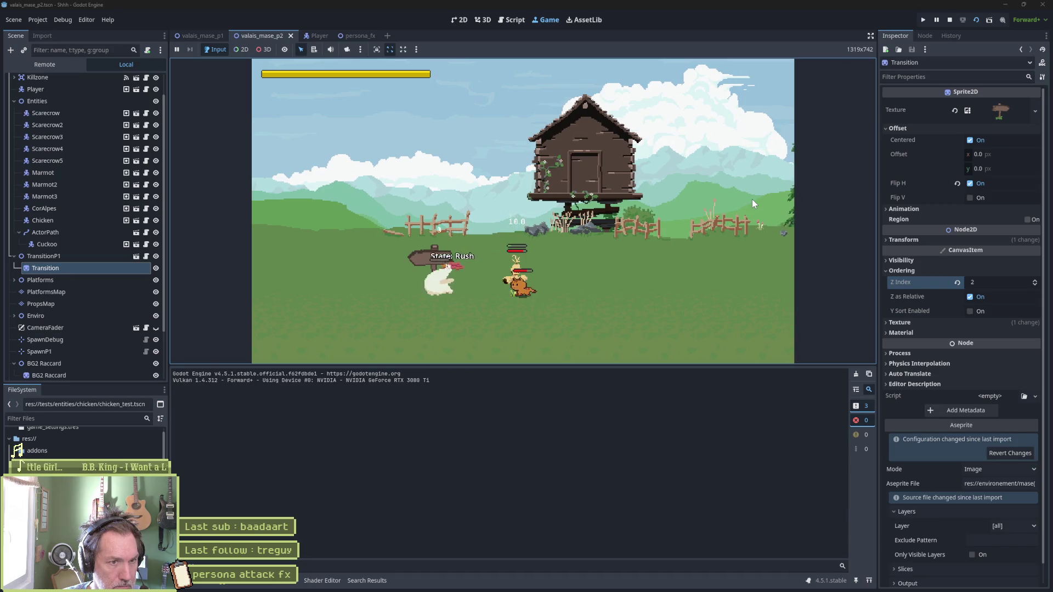
pyautogui.press('Left')
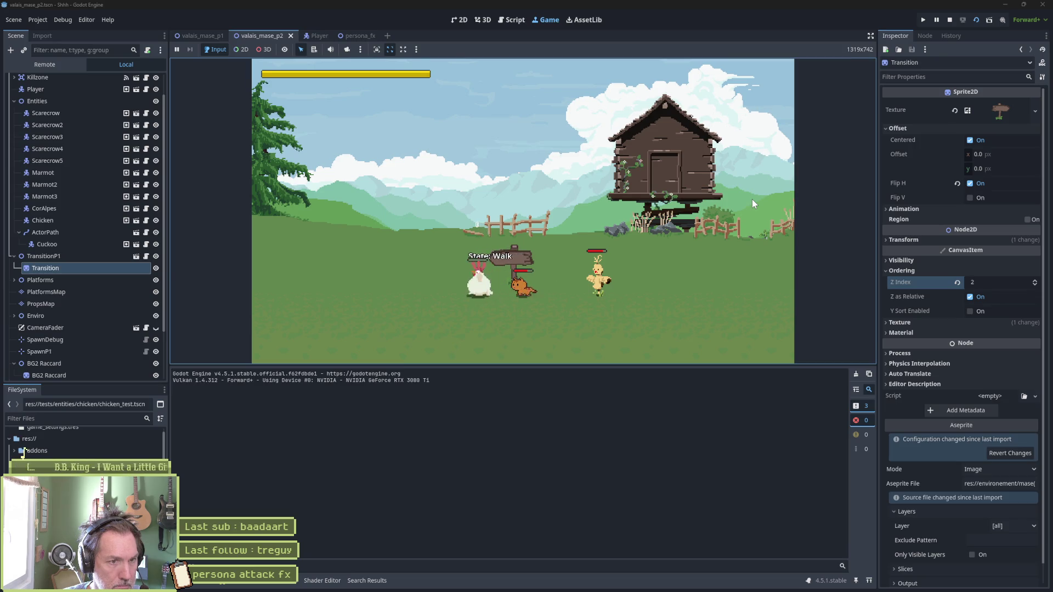
pyautogui.press('Left')
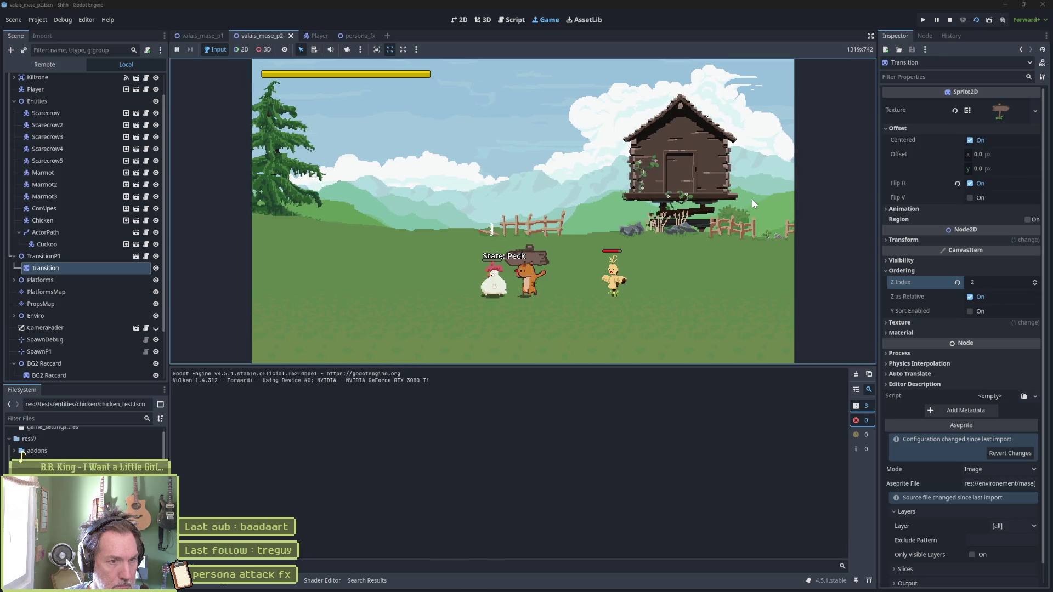
pyautogui.press('Left')
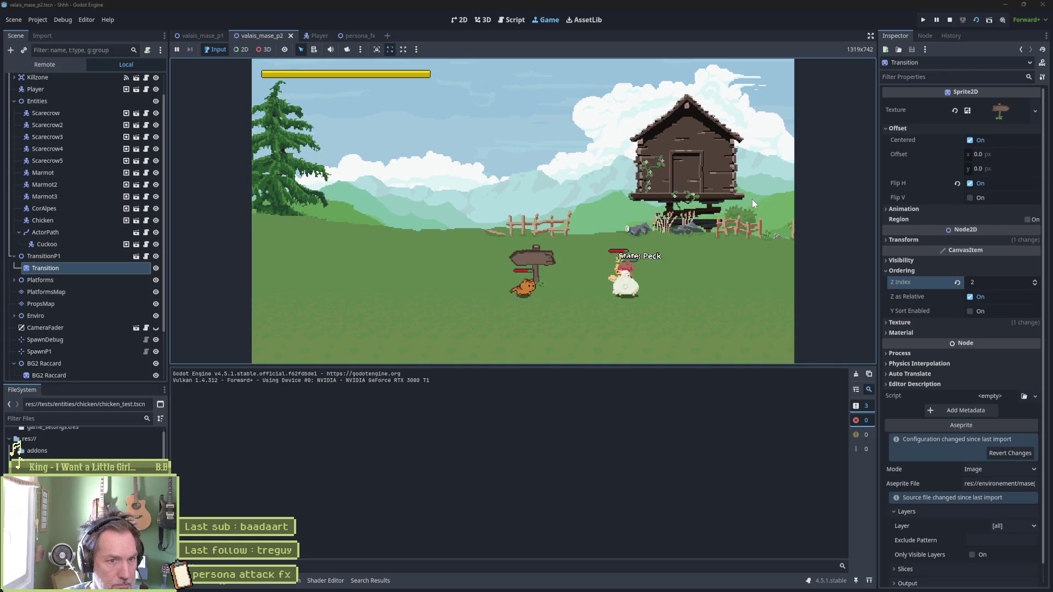
pyautogui.press('Right')
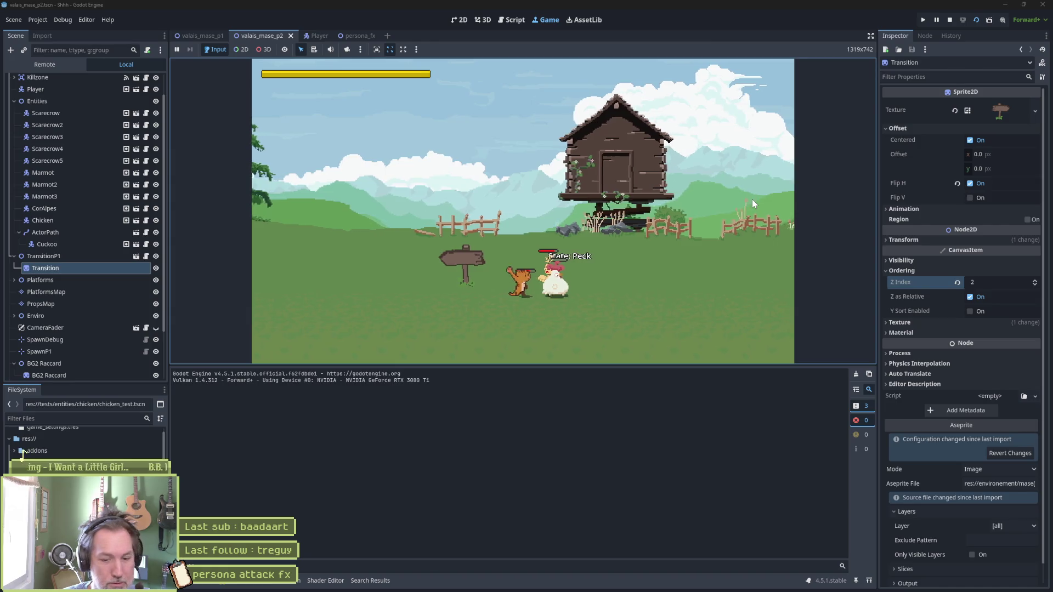
pyautogui.hotkey('ctrl', 'F1')
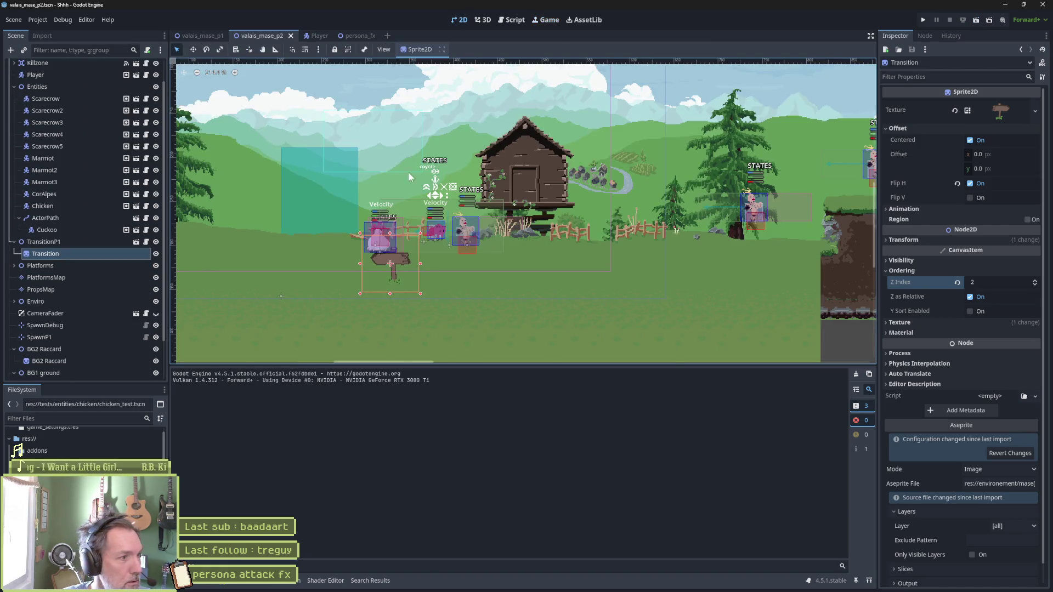
# Step: Open the level's Chicken scene, then reopen chicken_test.tscn through quick-open search 'chice'
pyautogui.click(93, 206)
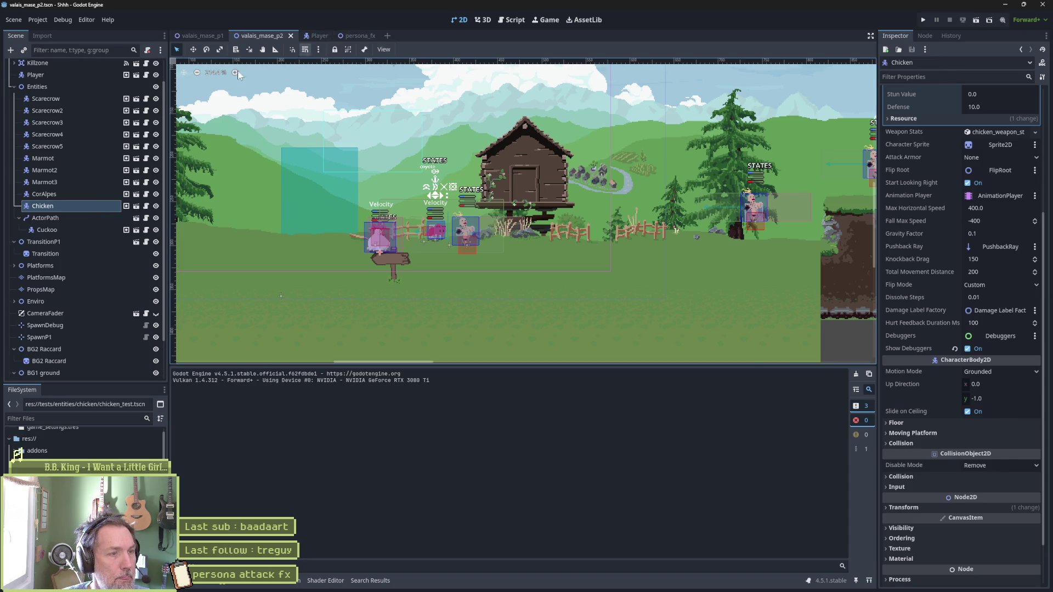
pyautogui.click(137, 205)
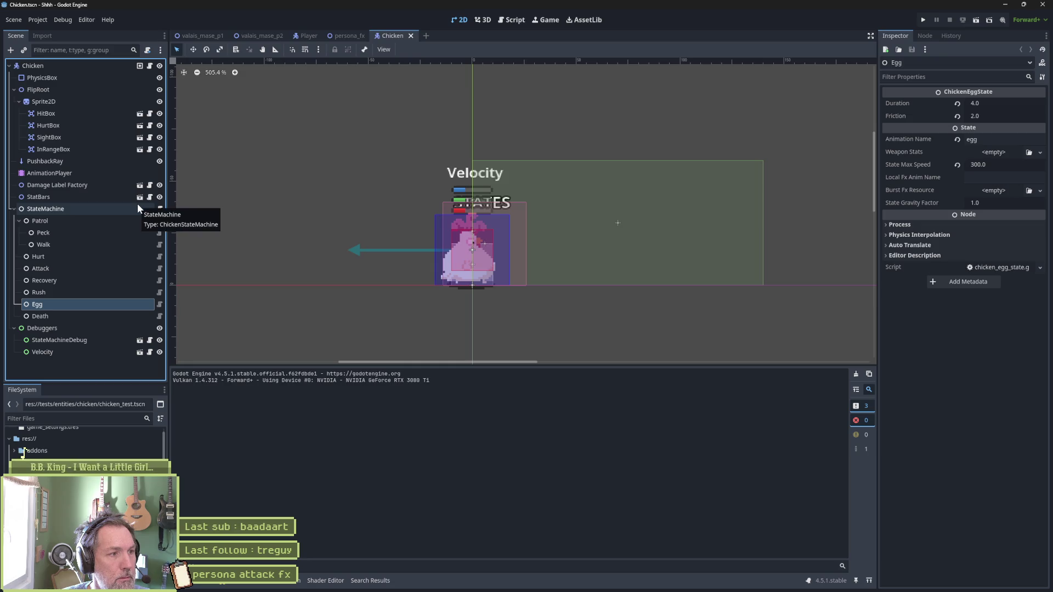
pyautogui.hotkey('shift', 'alt', 'o')
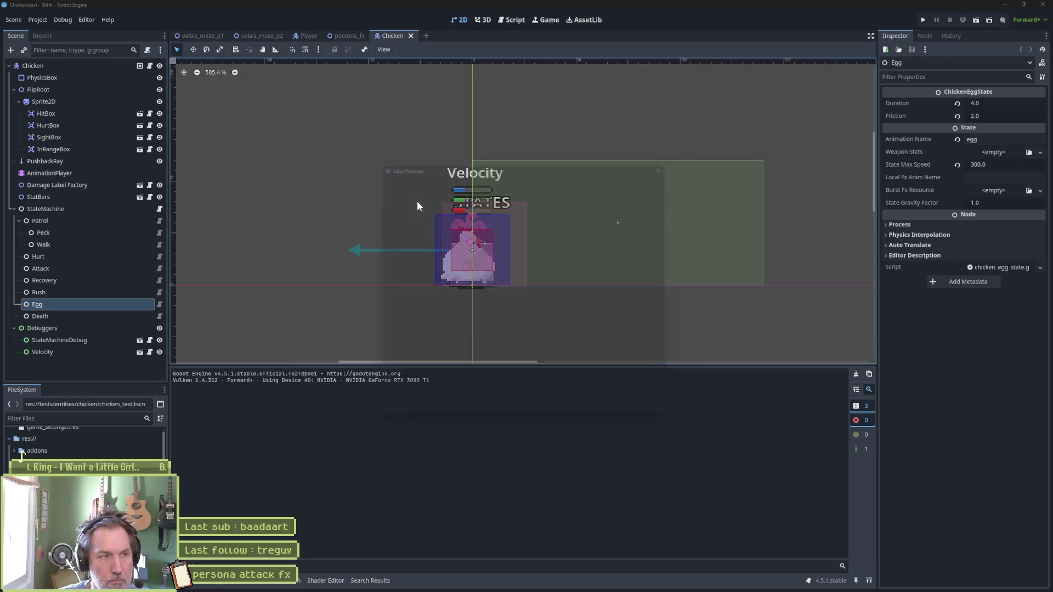
pyautogui.write('chice')
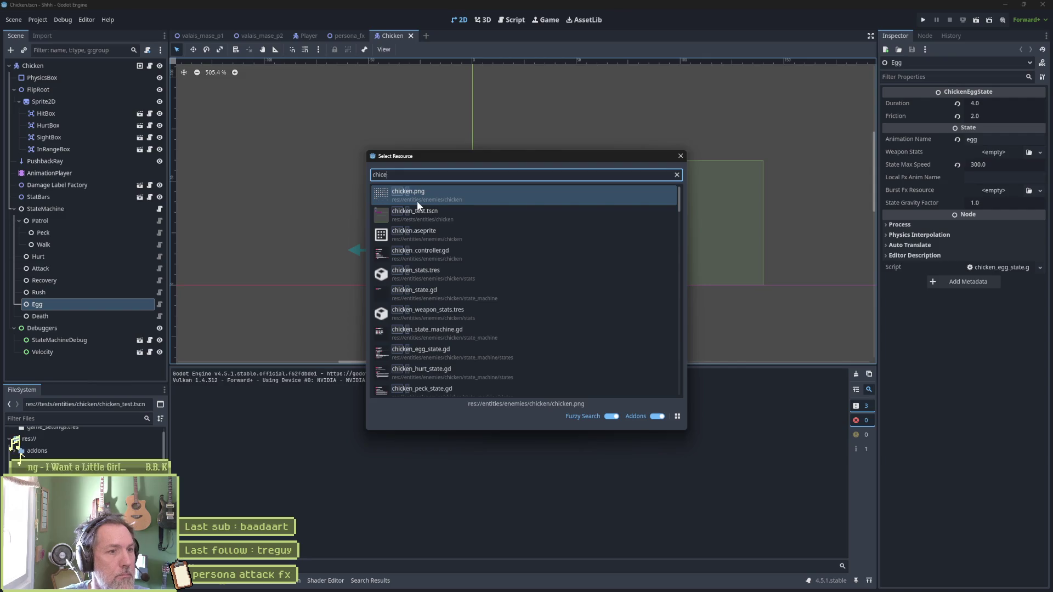
pyautogui.press('Down')
pyautogui.press('Return')
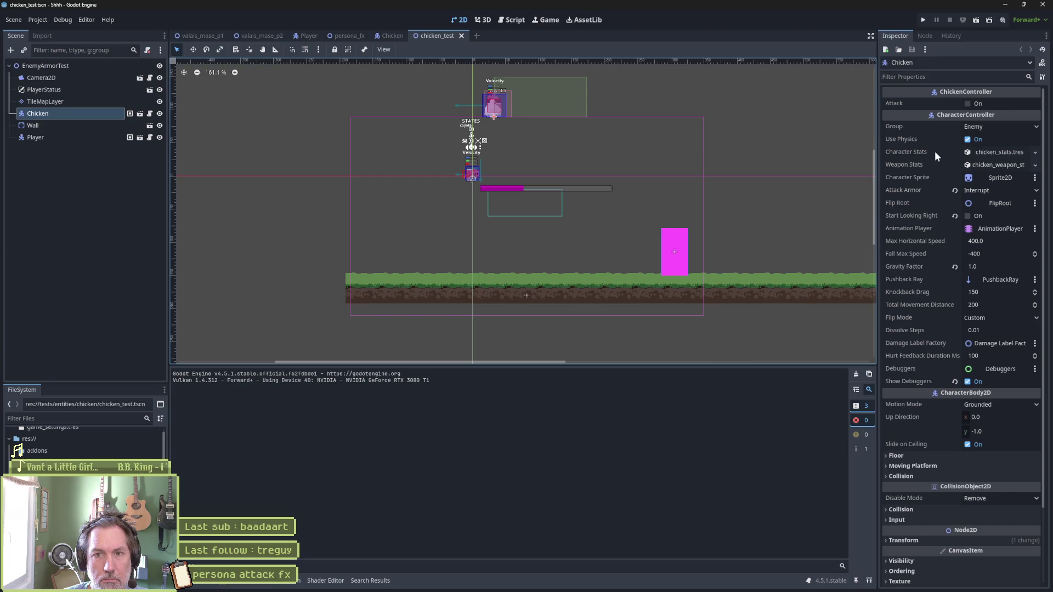
# Step: Expand and collapse the chicken_stats.tres stats, then return to the valais_mase_p2 level
pyautogui.click(981, 150)
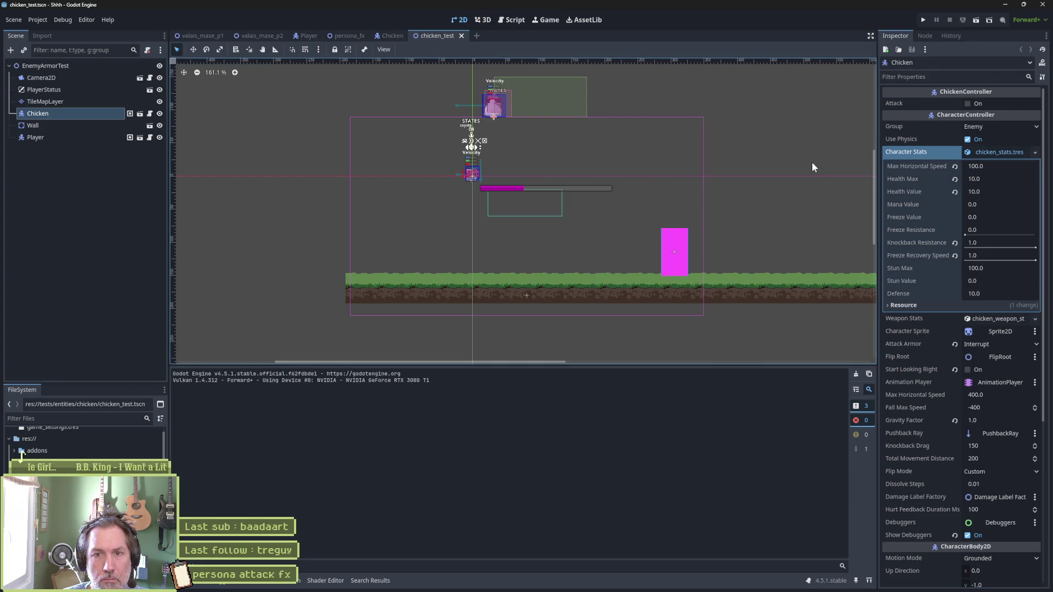
pyautogui.click(1005, 152)
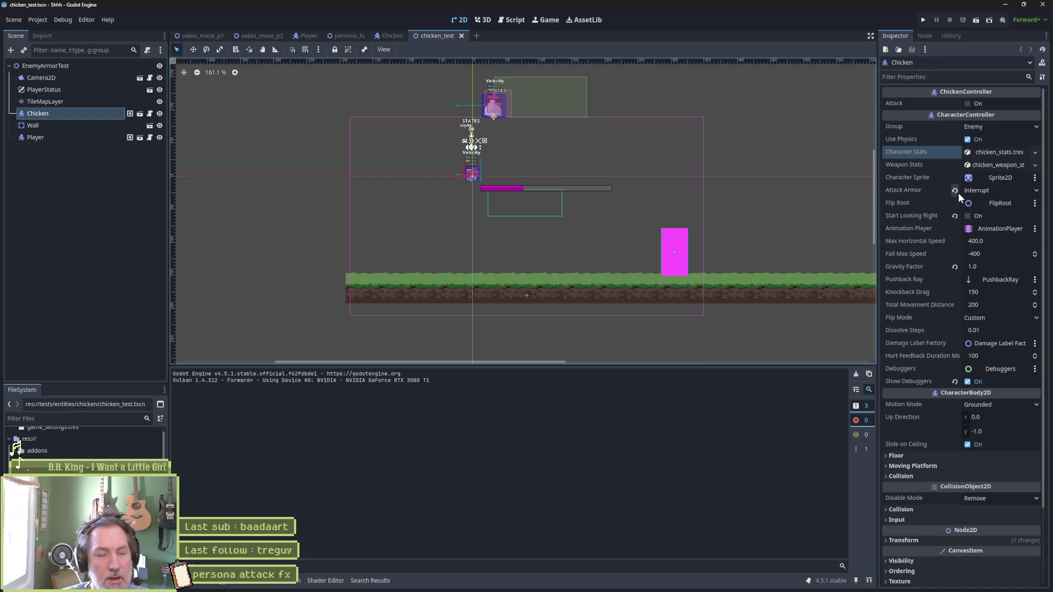
pyautogui.click(258, 36)
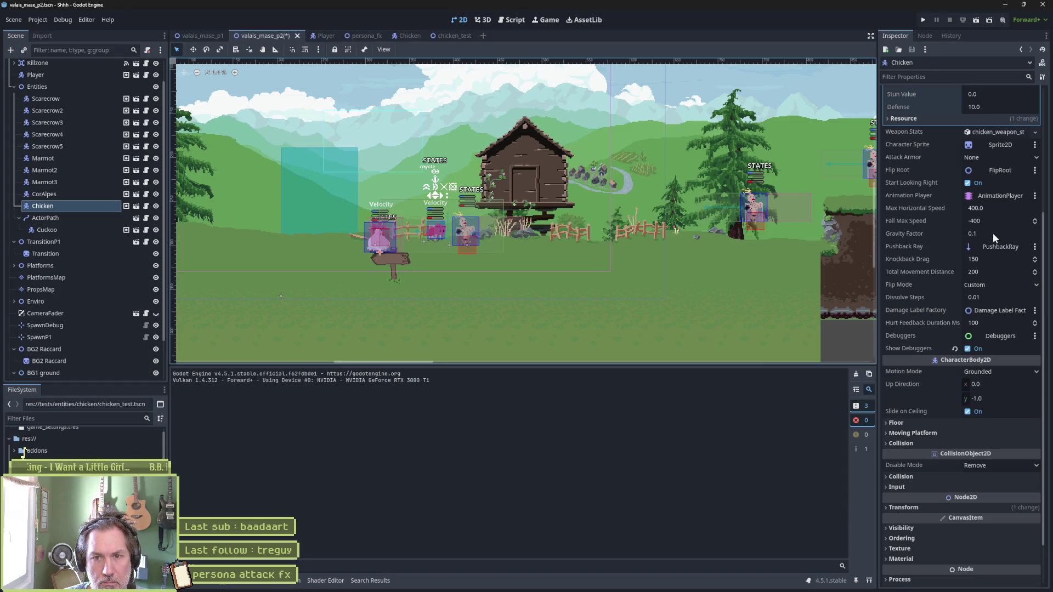
# Step: Set the level chicken's Attack Armor to Interrupt and test-run the game
pyautogui.click(998, 158)
pyautogui.click(994, 175)
pyautogui.press('F6')
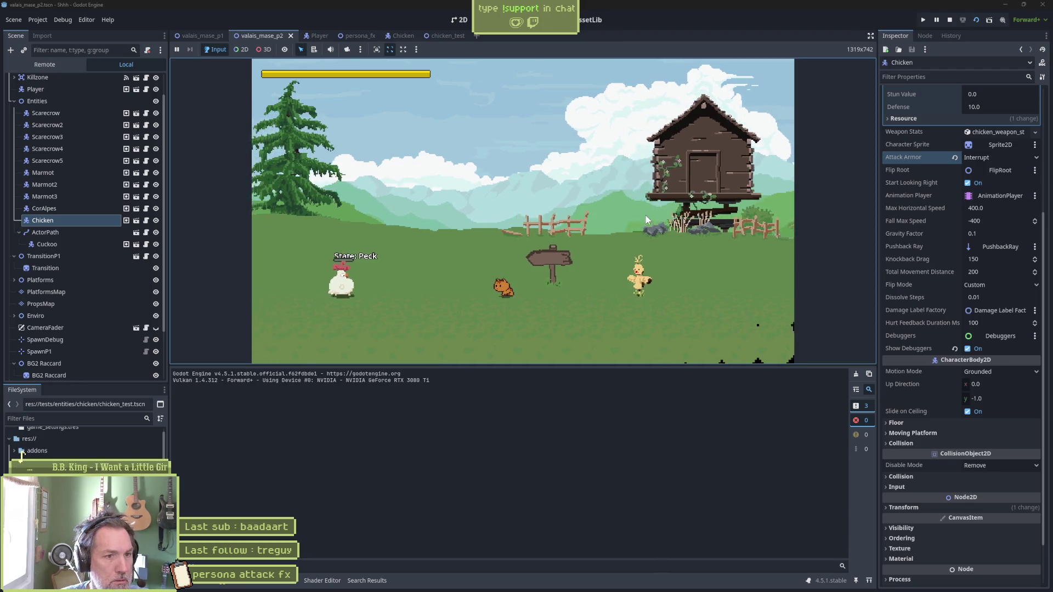
pyautogui.press('F8')
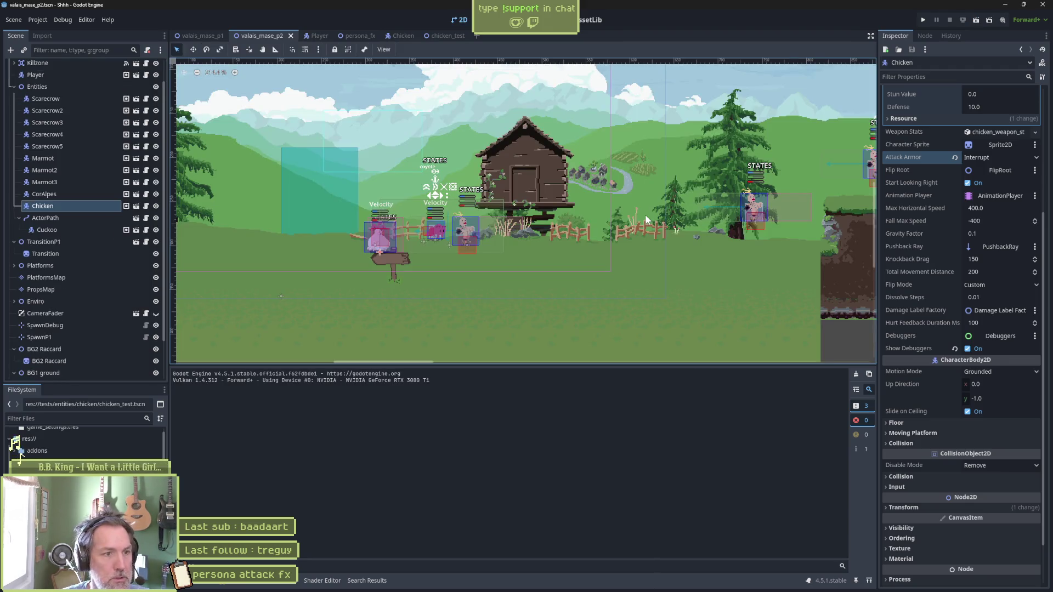
# Step: Move the Chicken node further right in the level and playtest again
pyautogui.click(83, 206)
pyautogui.press('w')
pyautogui.moveTo(448, 260); pyautogui.dragTo(627, 263)
pyautogui.press('F5')
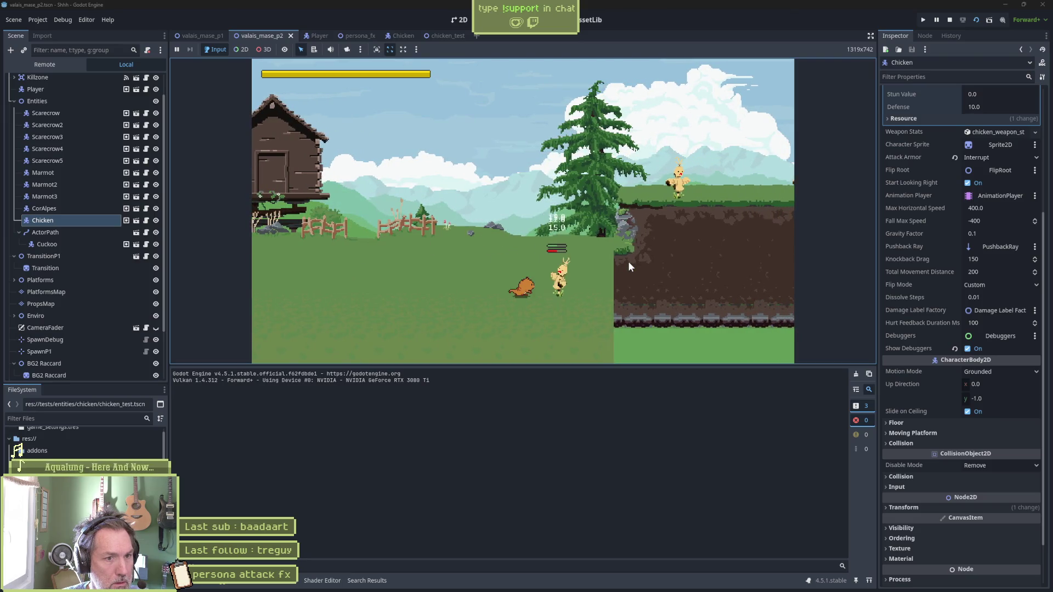
pyautogui.press('F8')
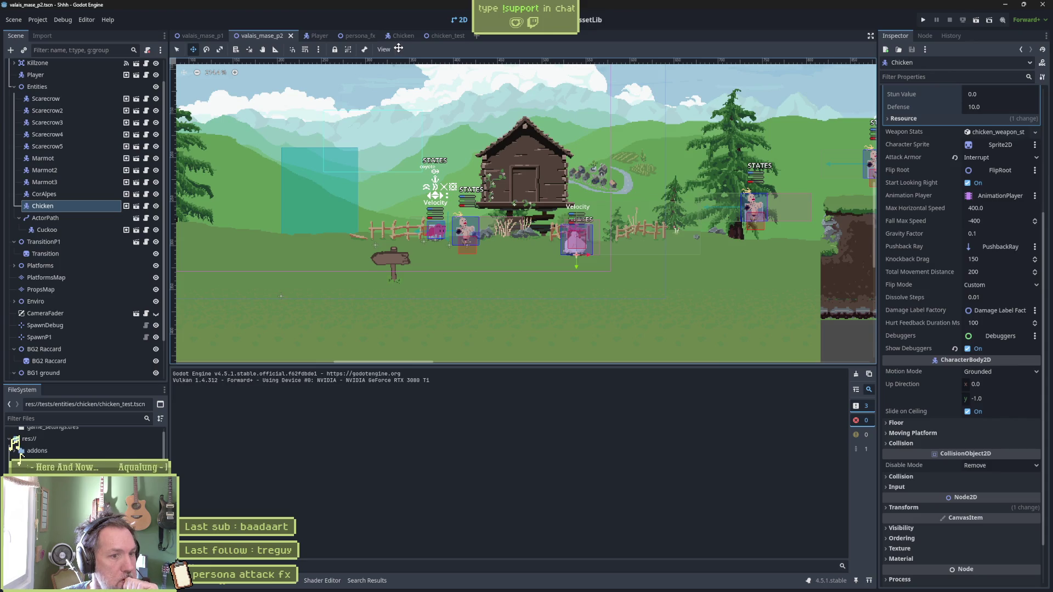
pyautogui.click(404, 36)
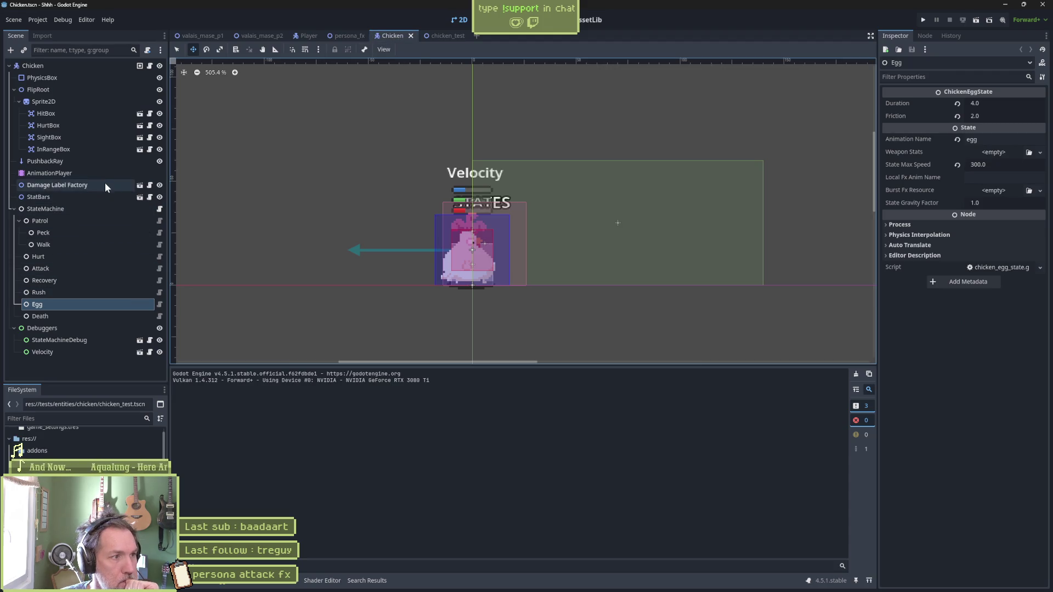
# Step: In the Chicken's death animation, create a HurtBox is_active track keyed at the start
pyautogui.click(49, 173)
pyautogui.click(449, 374)
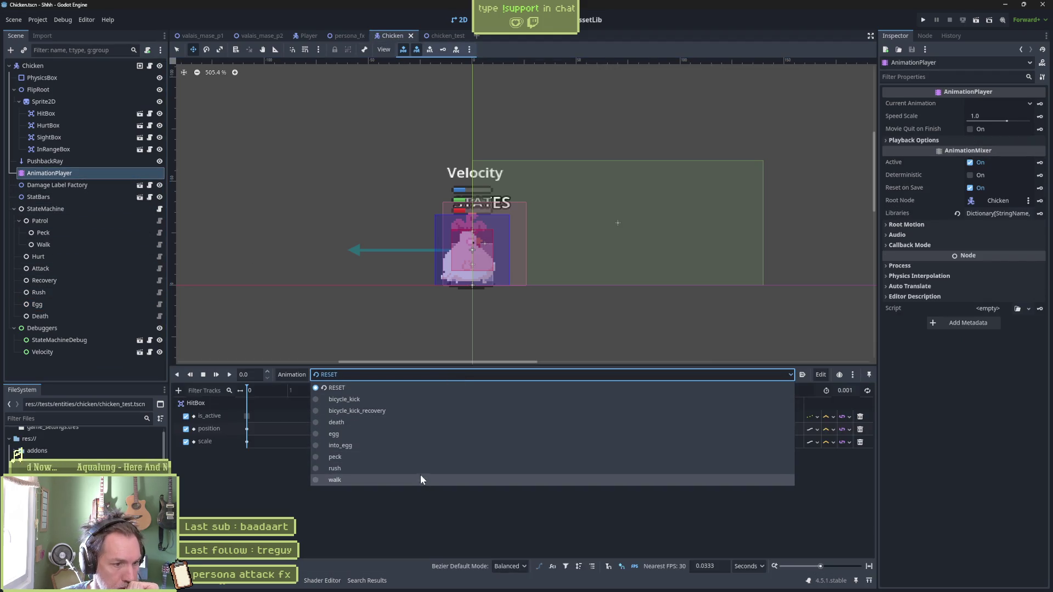
pyautogui.click(419, 425)
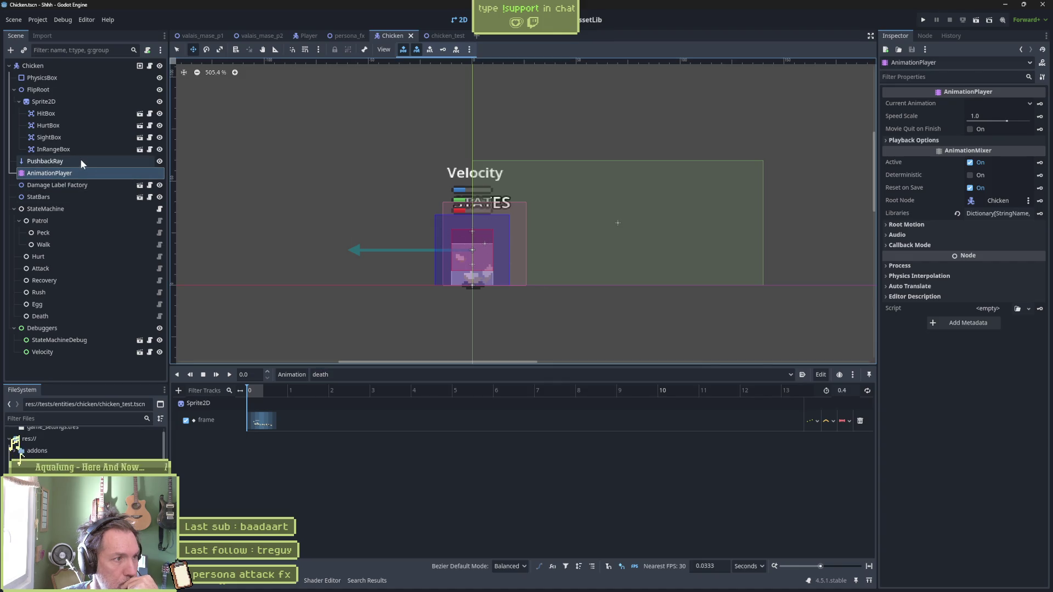
pyautogui.click(61, 136)
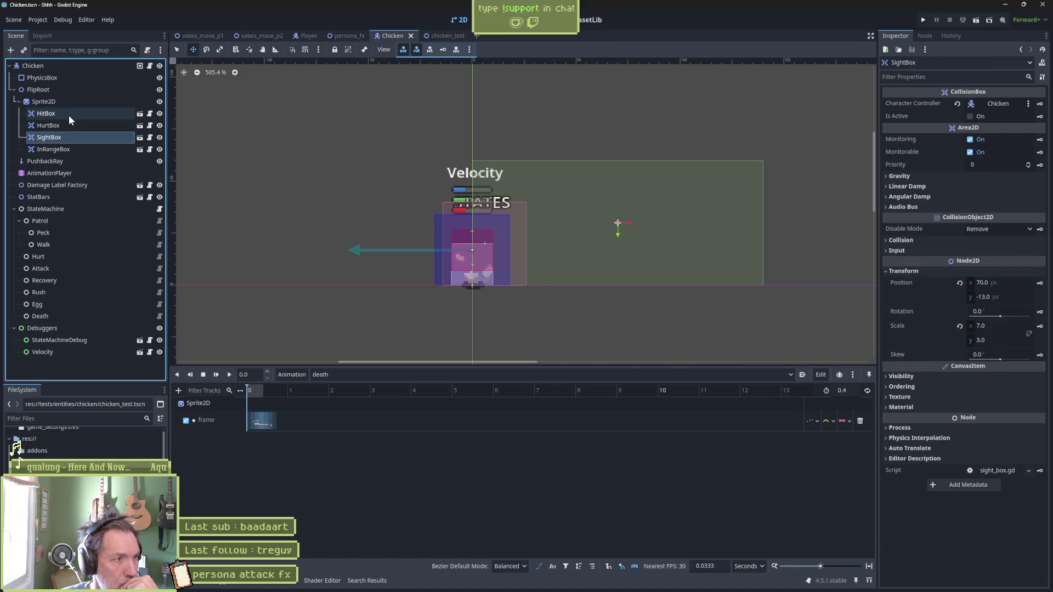
pyautogui.click(68, 123)
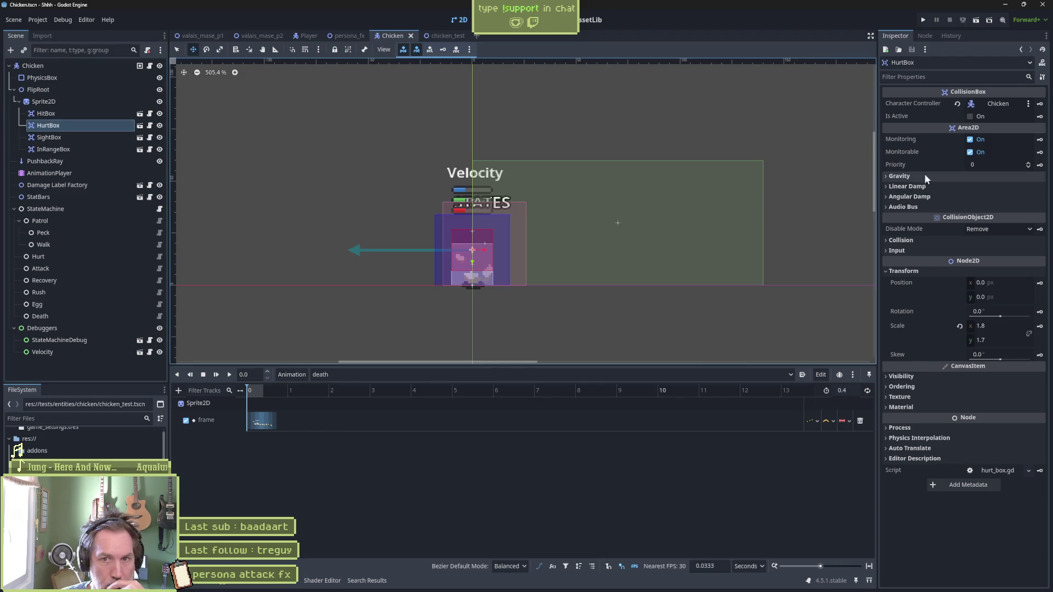
pyautogui.click(1040, 116)
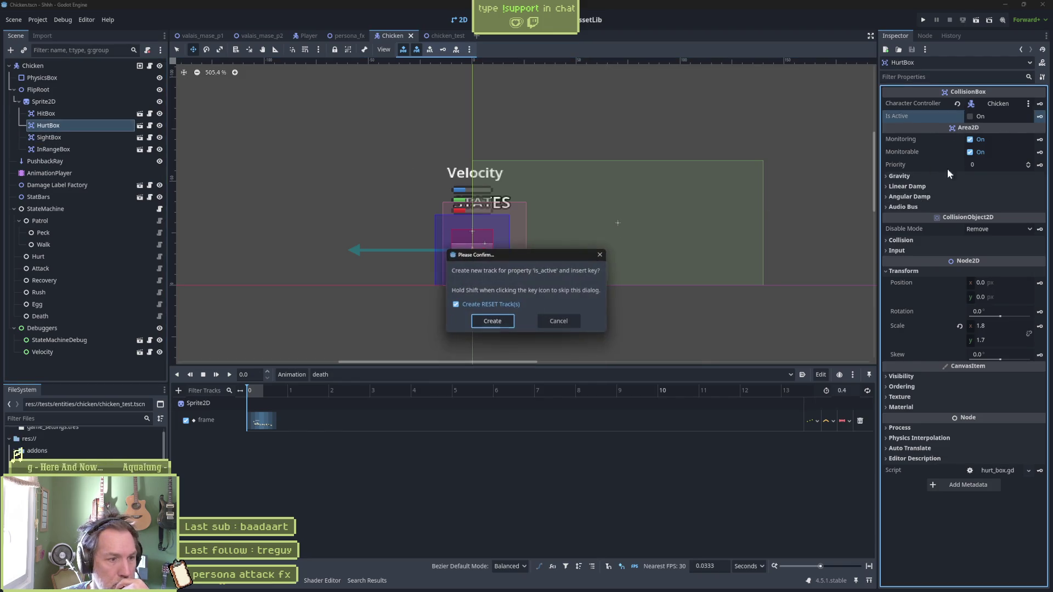
pyautogui.click(492, 320)
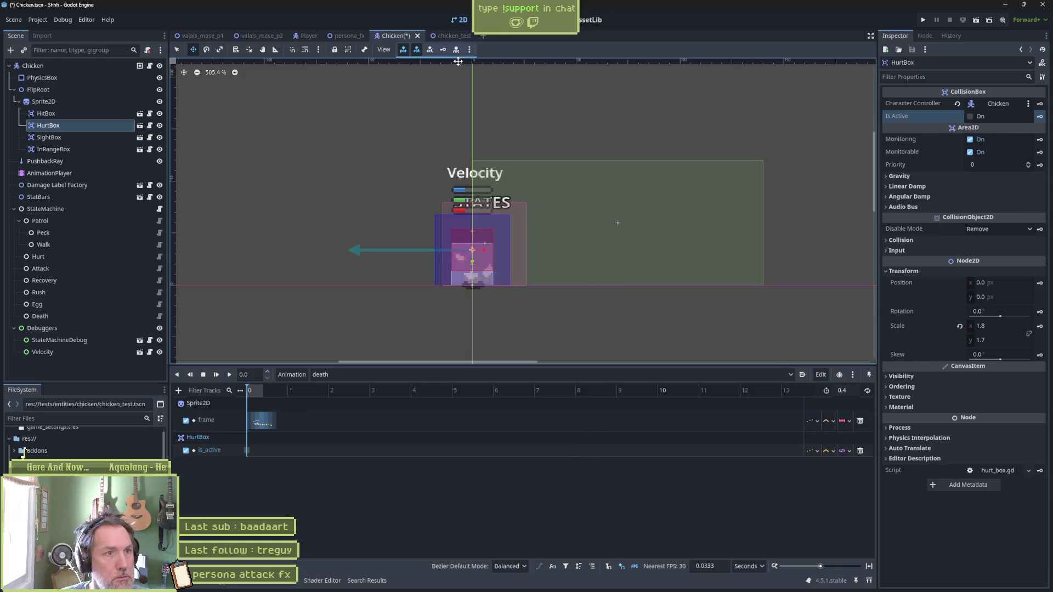
pyautogui.click(258, 35)
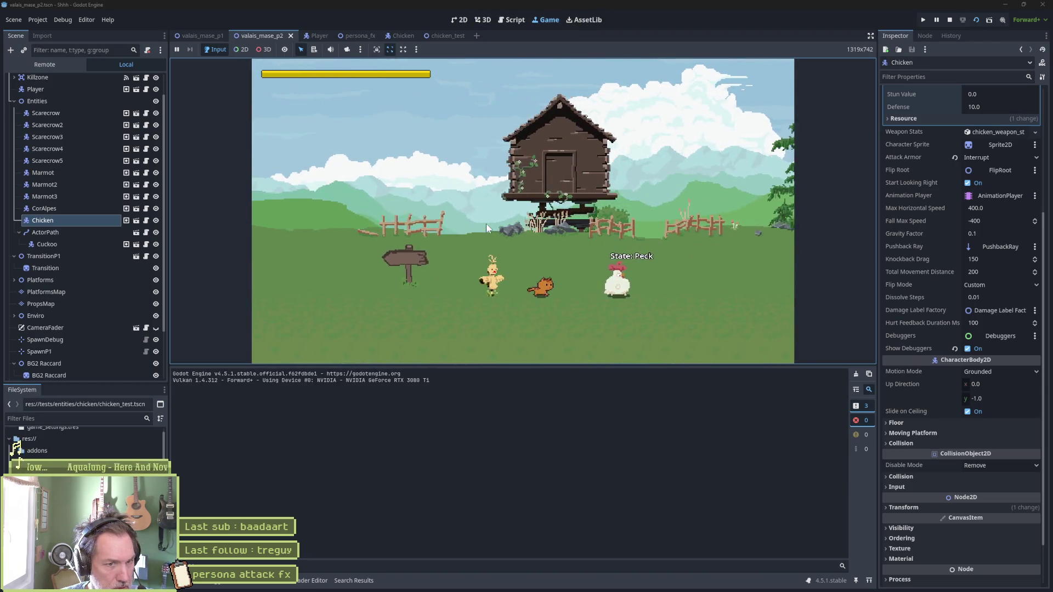
pyautogui.press('d')
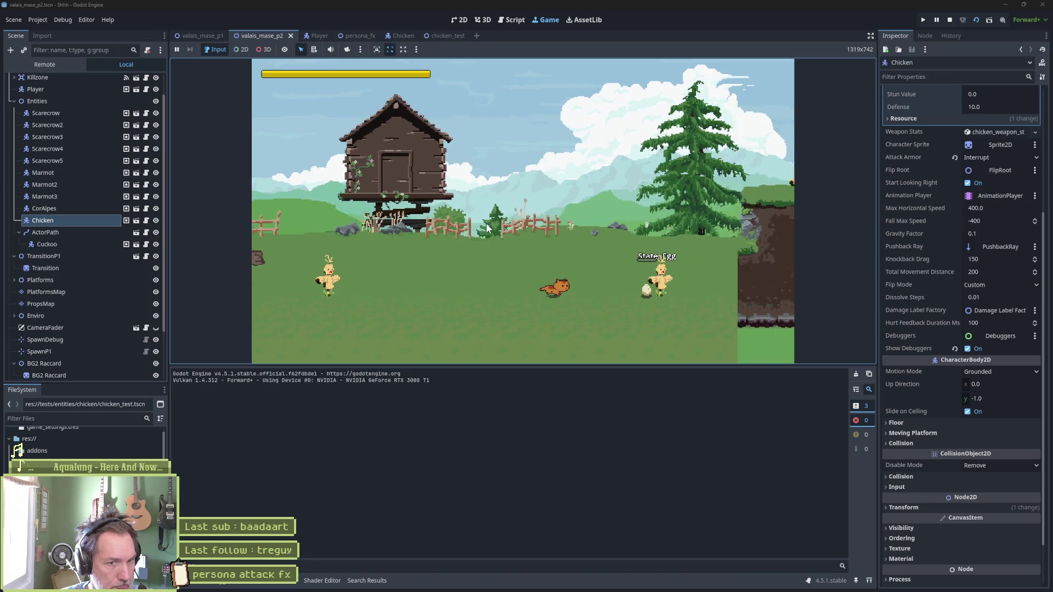
pyautogui.press('d')
pyautogui.press('d')
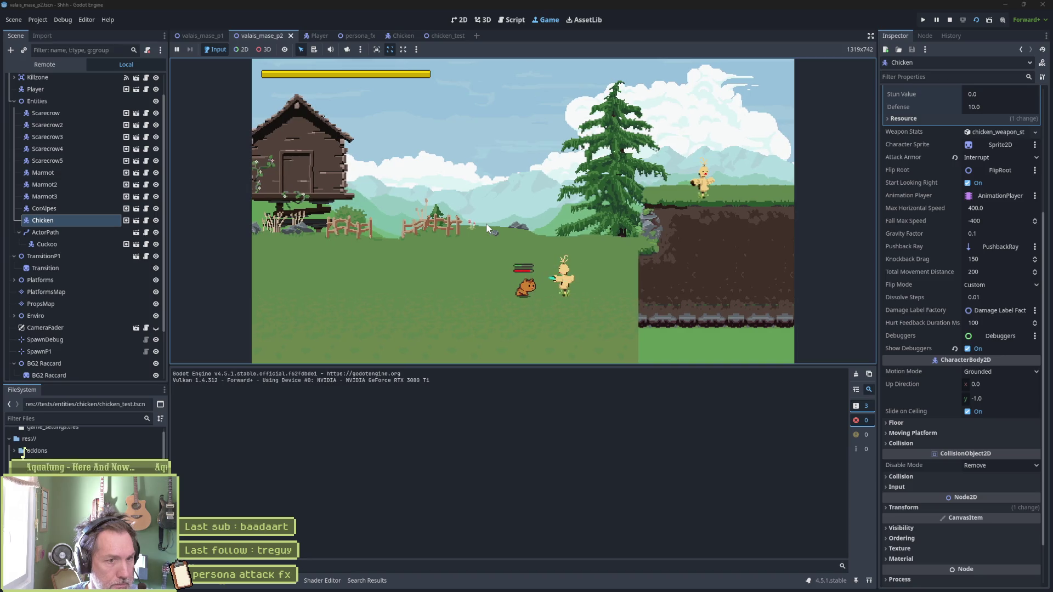
pyautogui.press('F8')
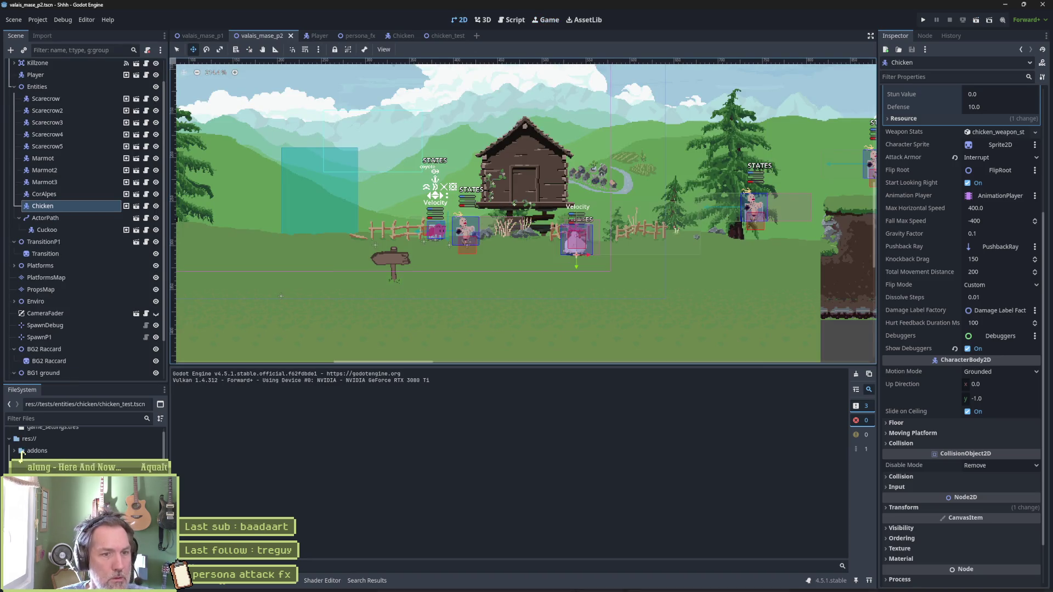
pyautogui.moveTo(582, 584)
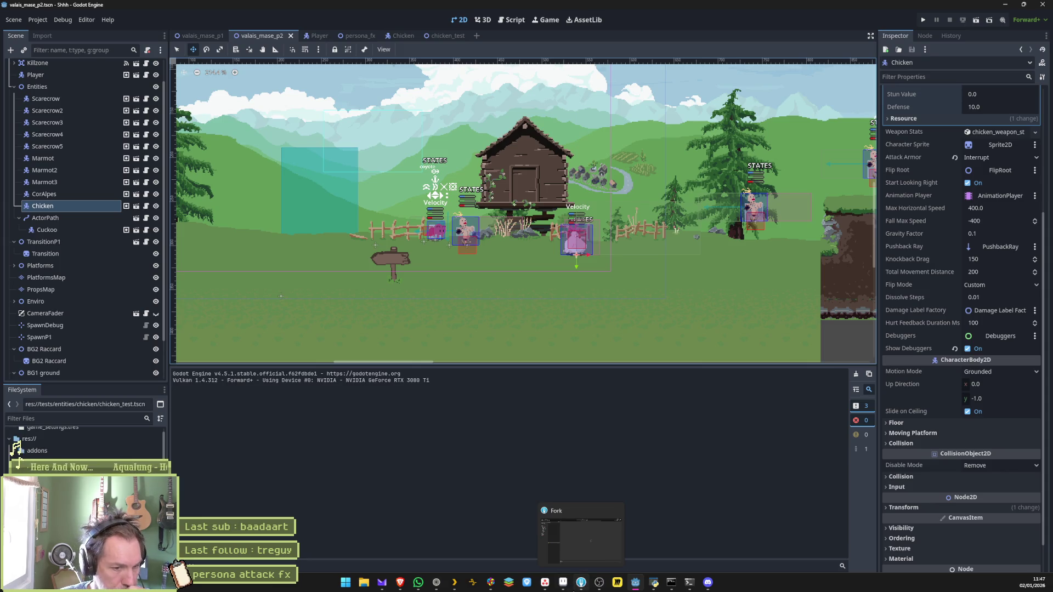
# Step: Stage and commit Chicken.tscn in Fork with message 'fixed: deactivate hurt box while in death state'
pyautogui.click(582, 584)
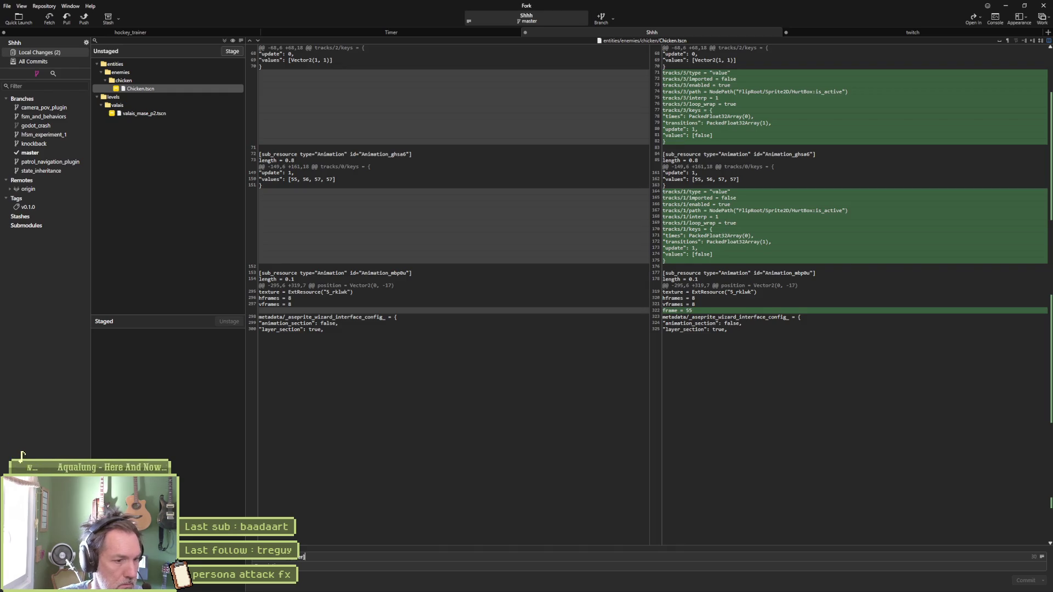
pyautogui.write('fixed: ')
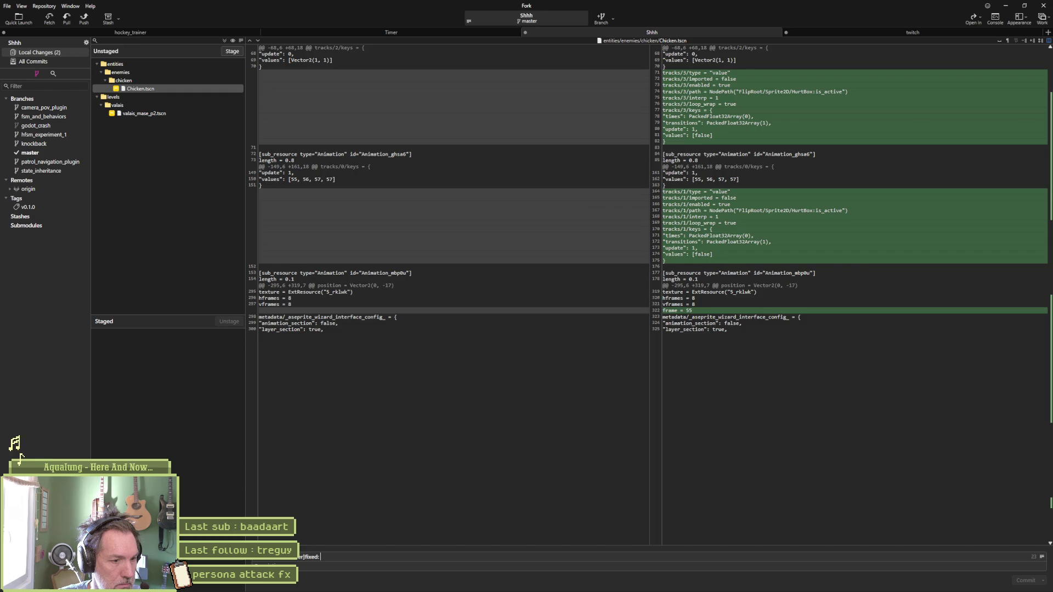
pyautogui.write('deactivate hurt box while in death state')
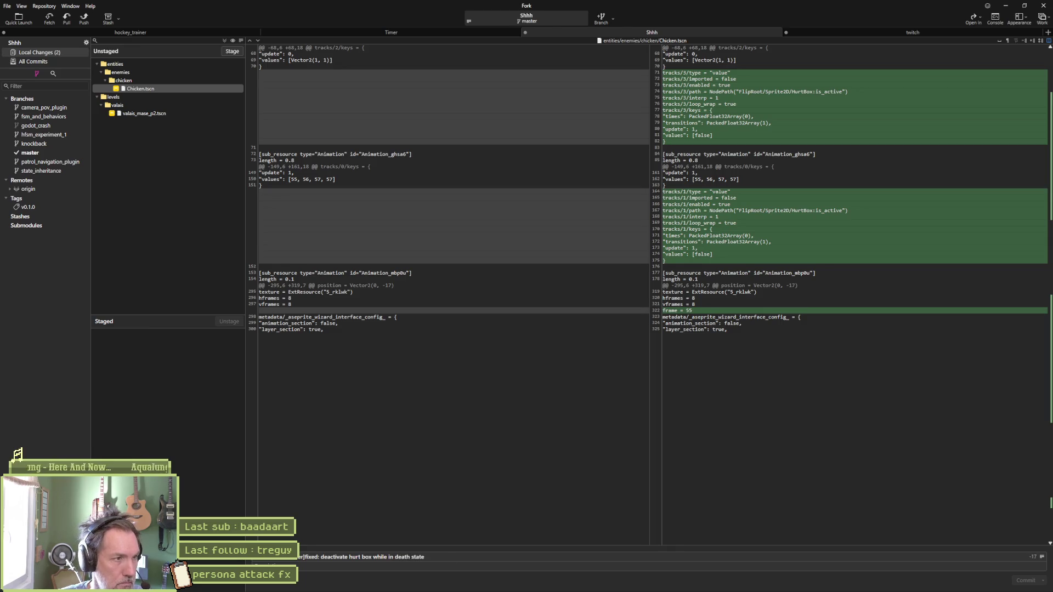
pyautogui.click(228, 51)
pyautogui.click(1024, 580)
# Step: Push master to origin and minimize Fork
pyautogui.click(83, 19)
pyautogui.click(580, 324)
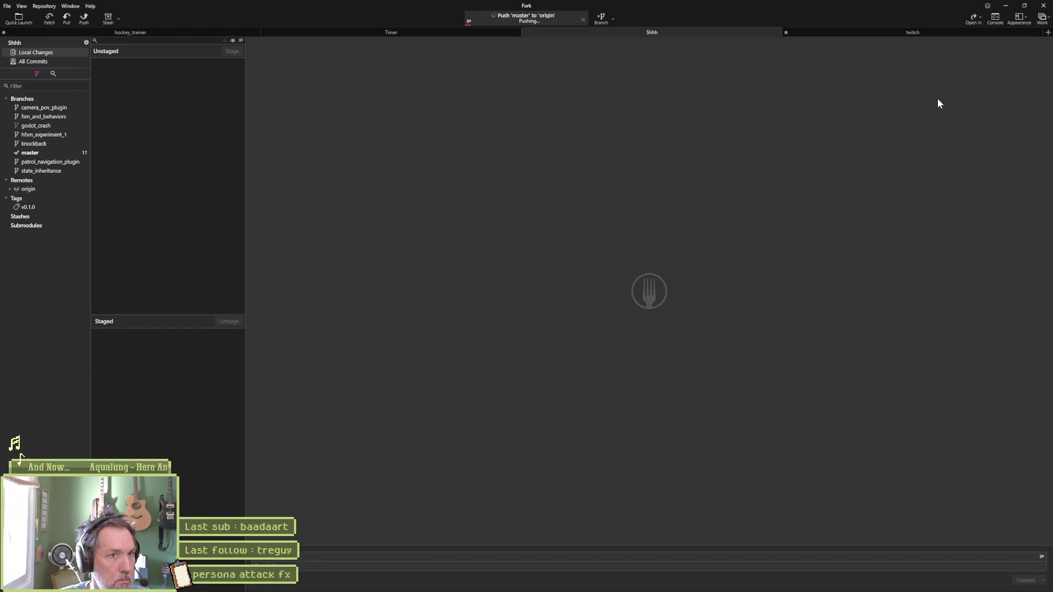
pyautogui.click(1007, 10)
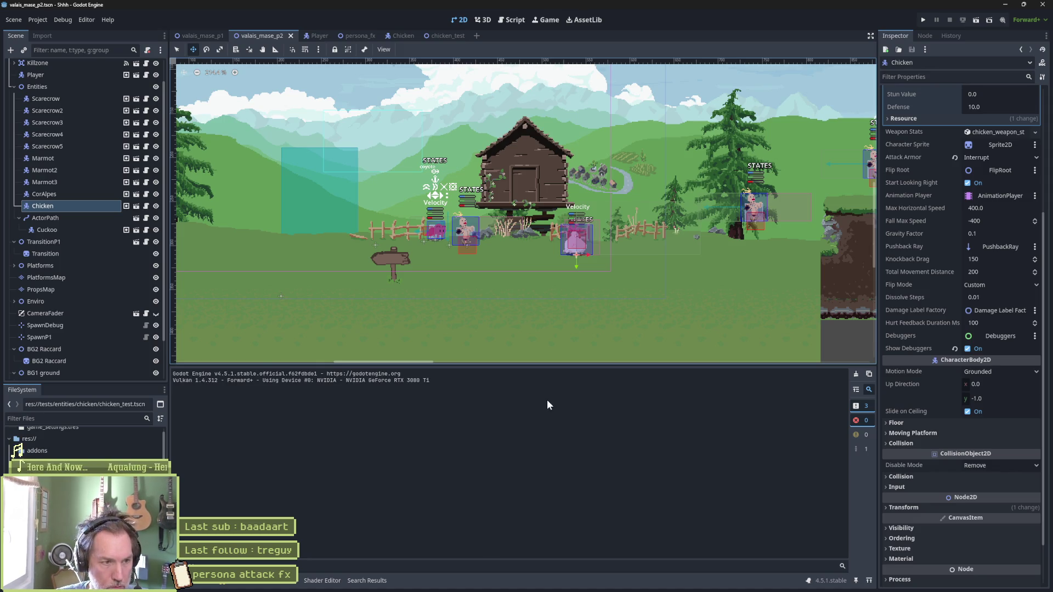
# Step: Lower the viewport/Output splitter so the 2D level view is taller
pyautogui.moveTo(597, 364); pyautogui.dragTo(598, 445)
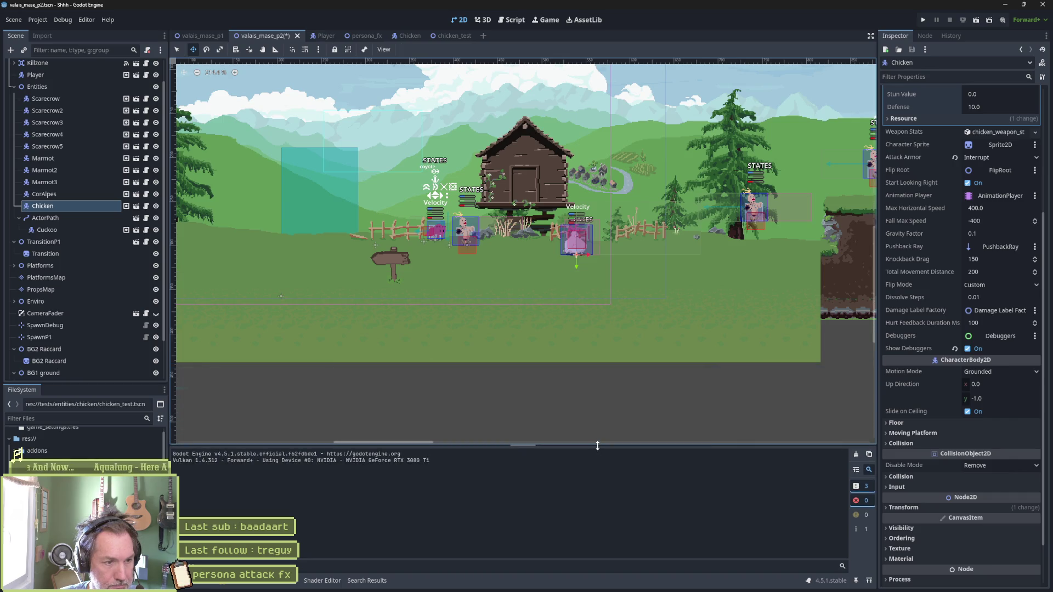